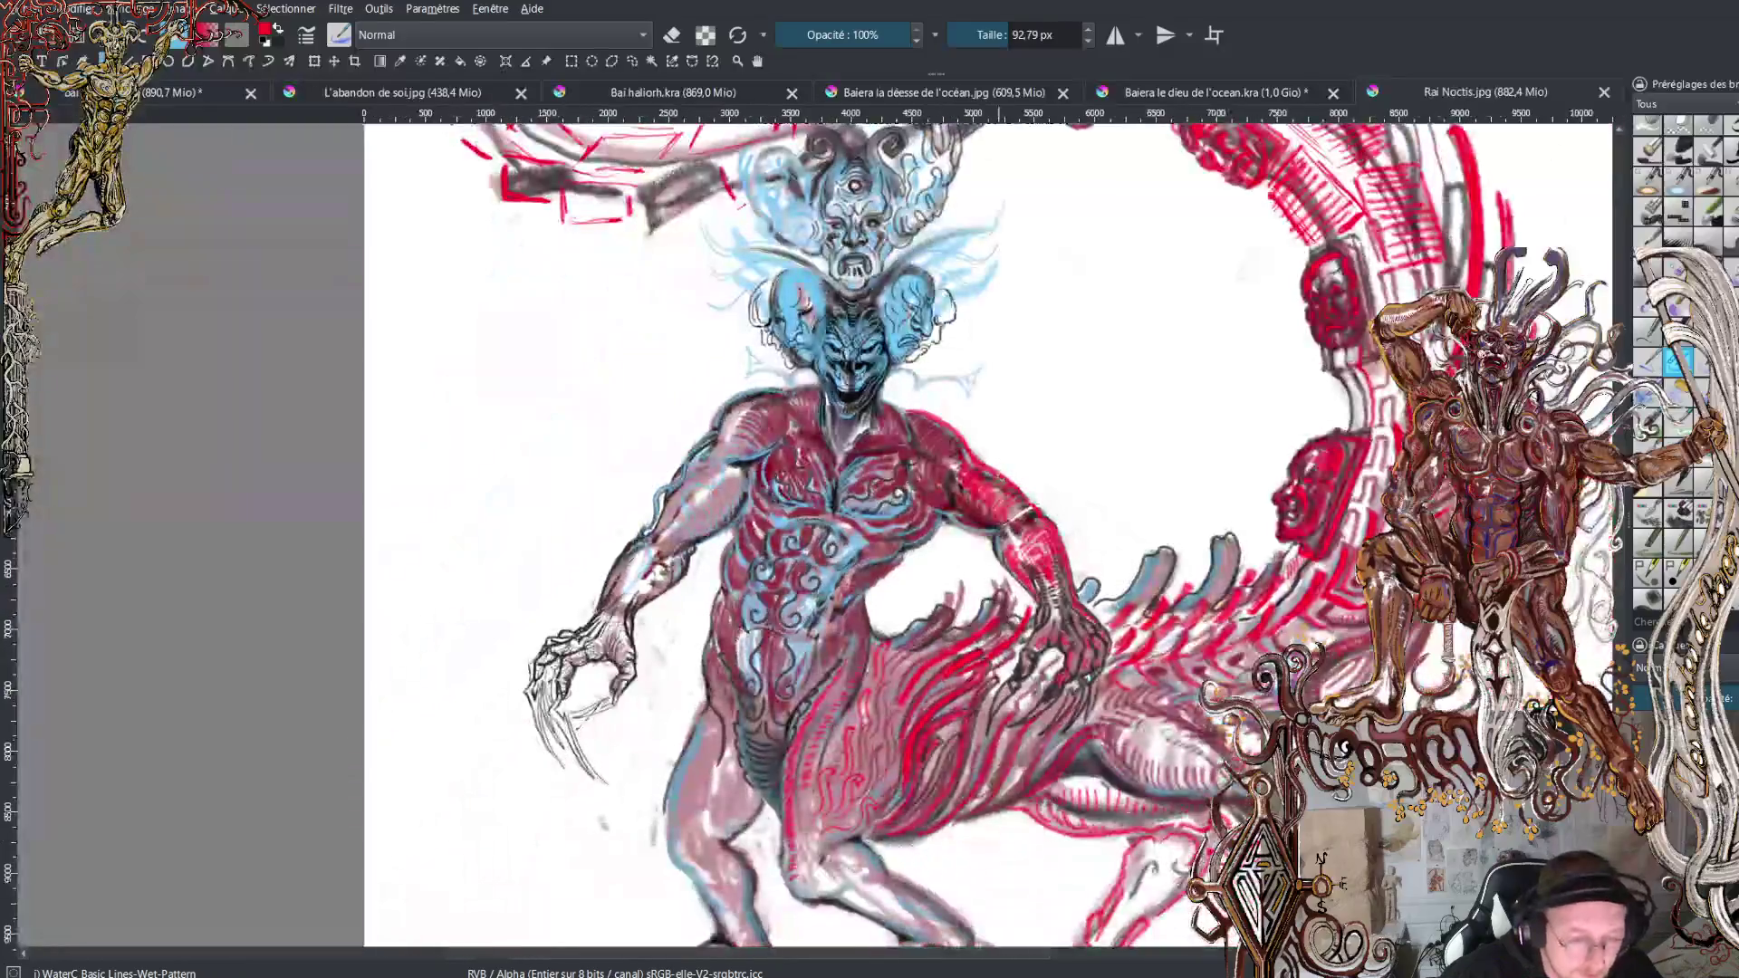
scroll(1029, 424, "down", 1)
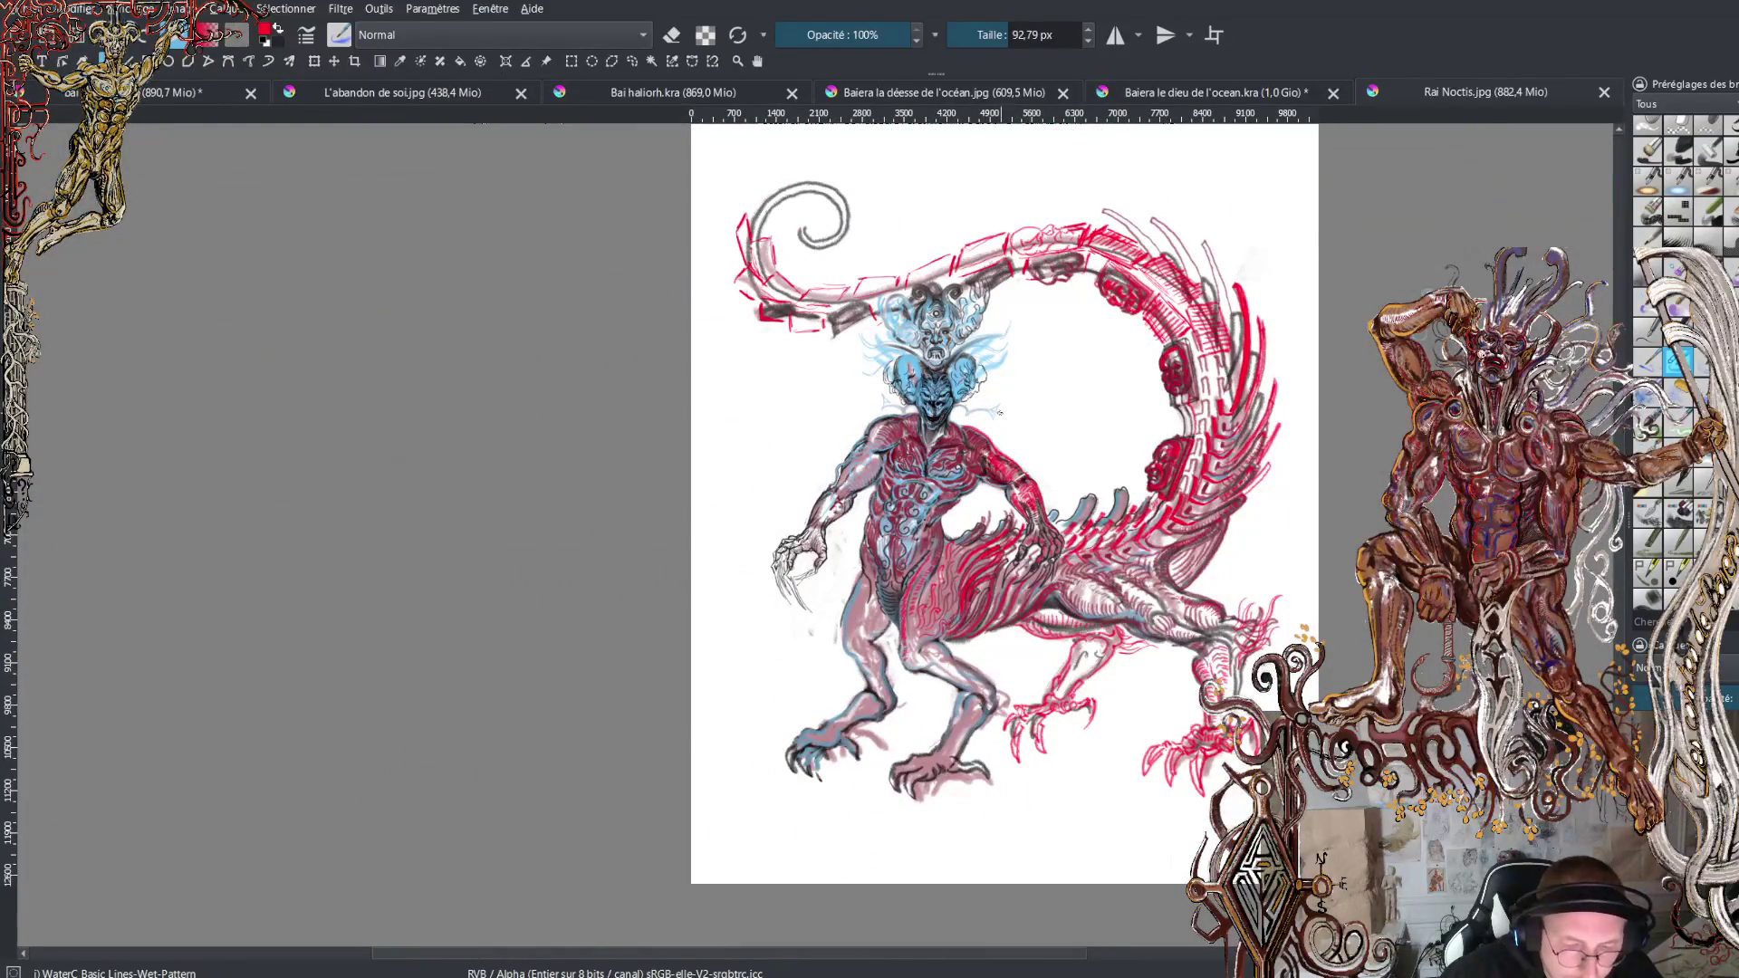
Review the whole drawing, then make black the painting colour and dab it on the legs.
left_click_drag(1000, 413, 925, 427)
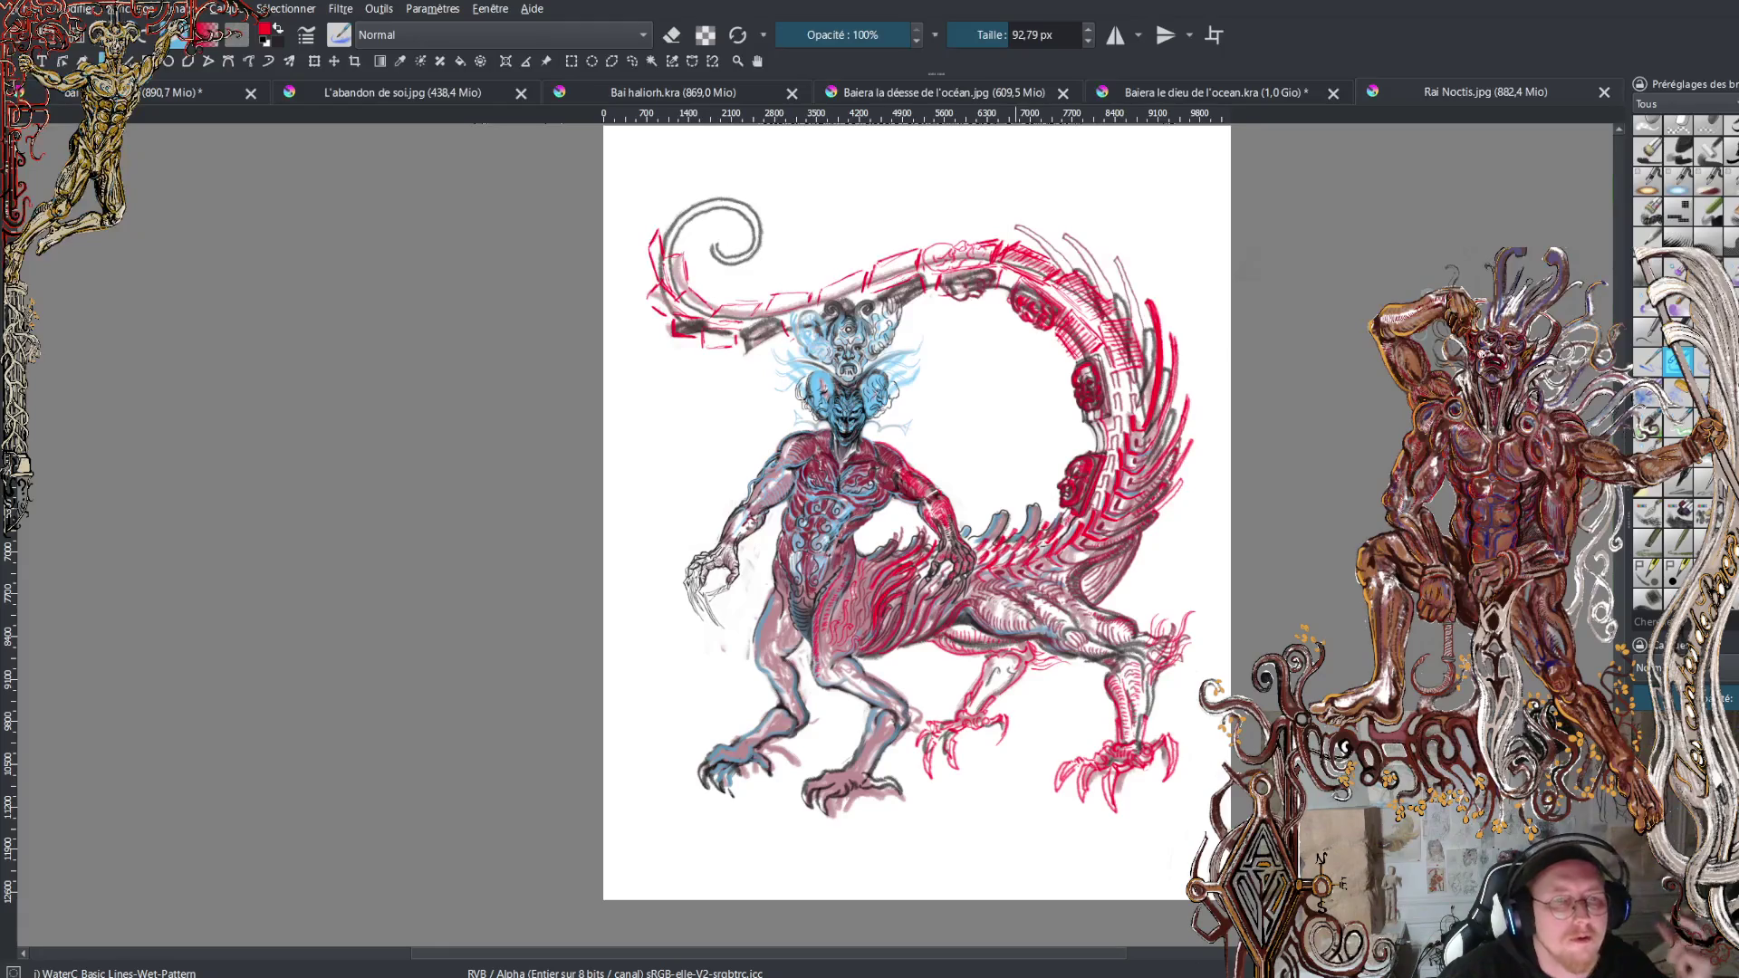
scroll(898, 517, "up", 2)
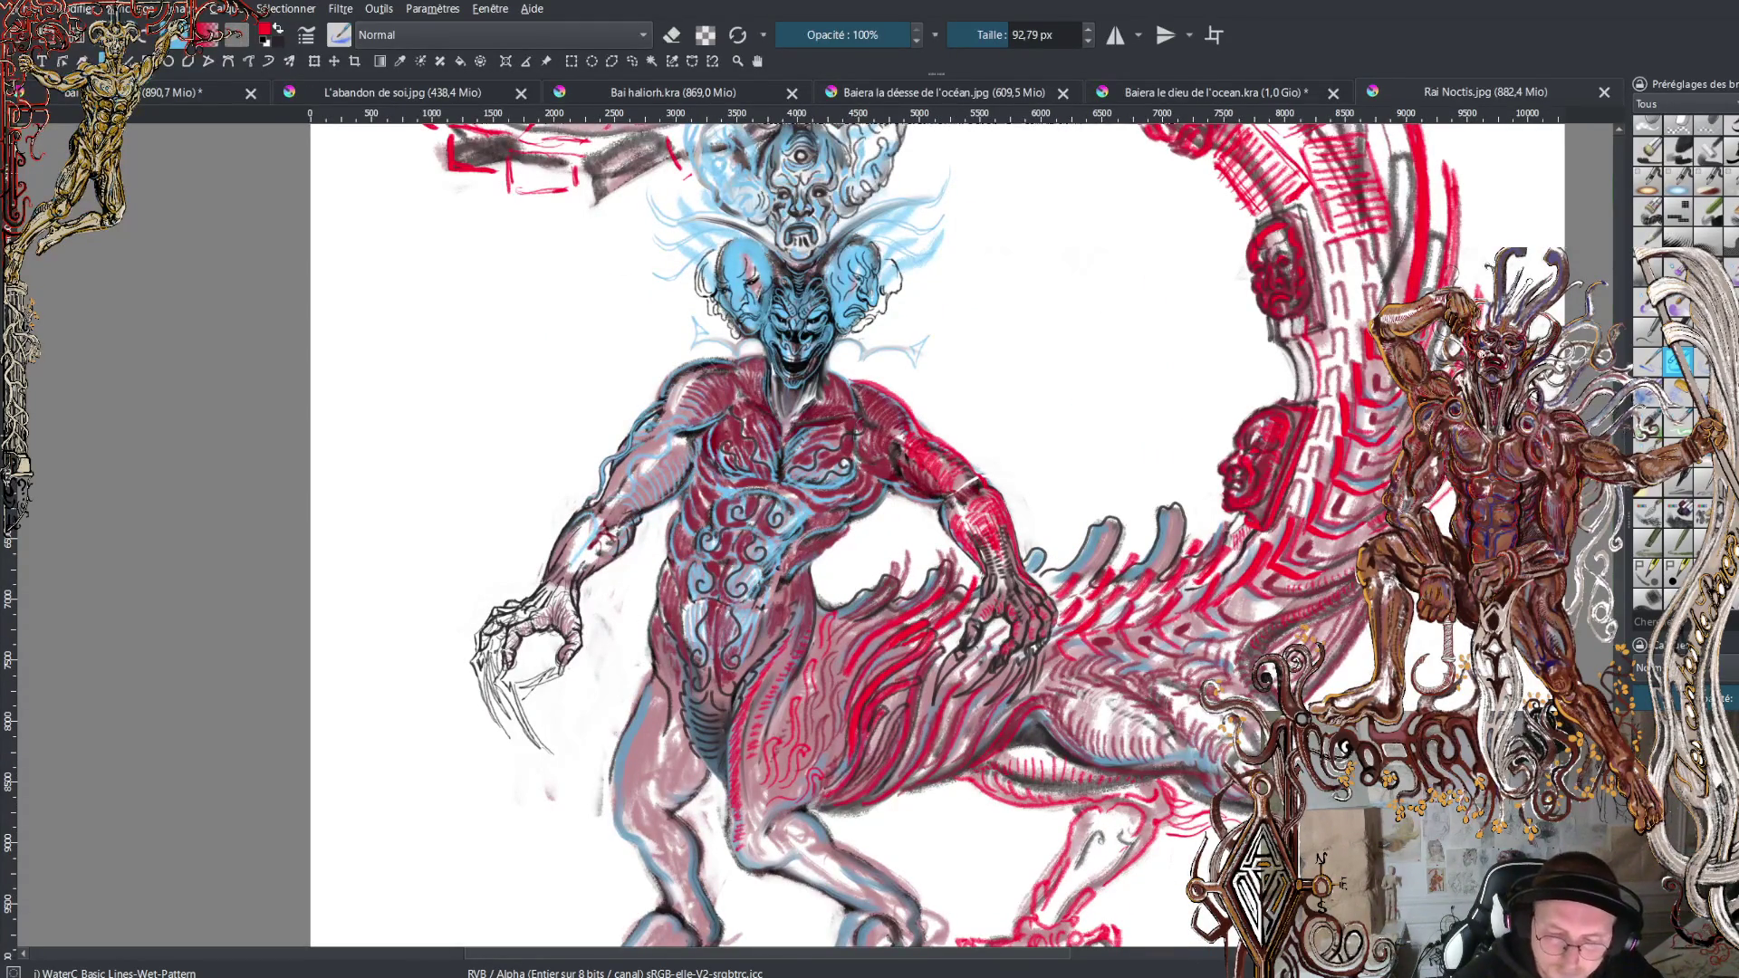
scroll(906, 535, "down", 3)
scroll(906, 535, "down", 2)
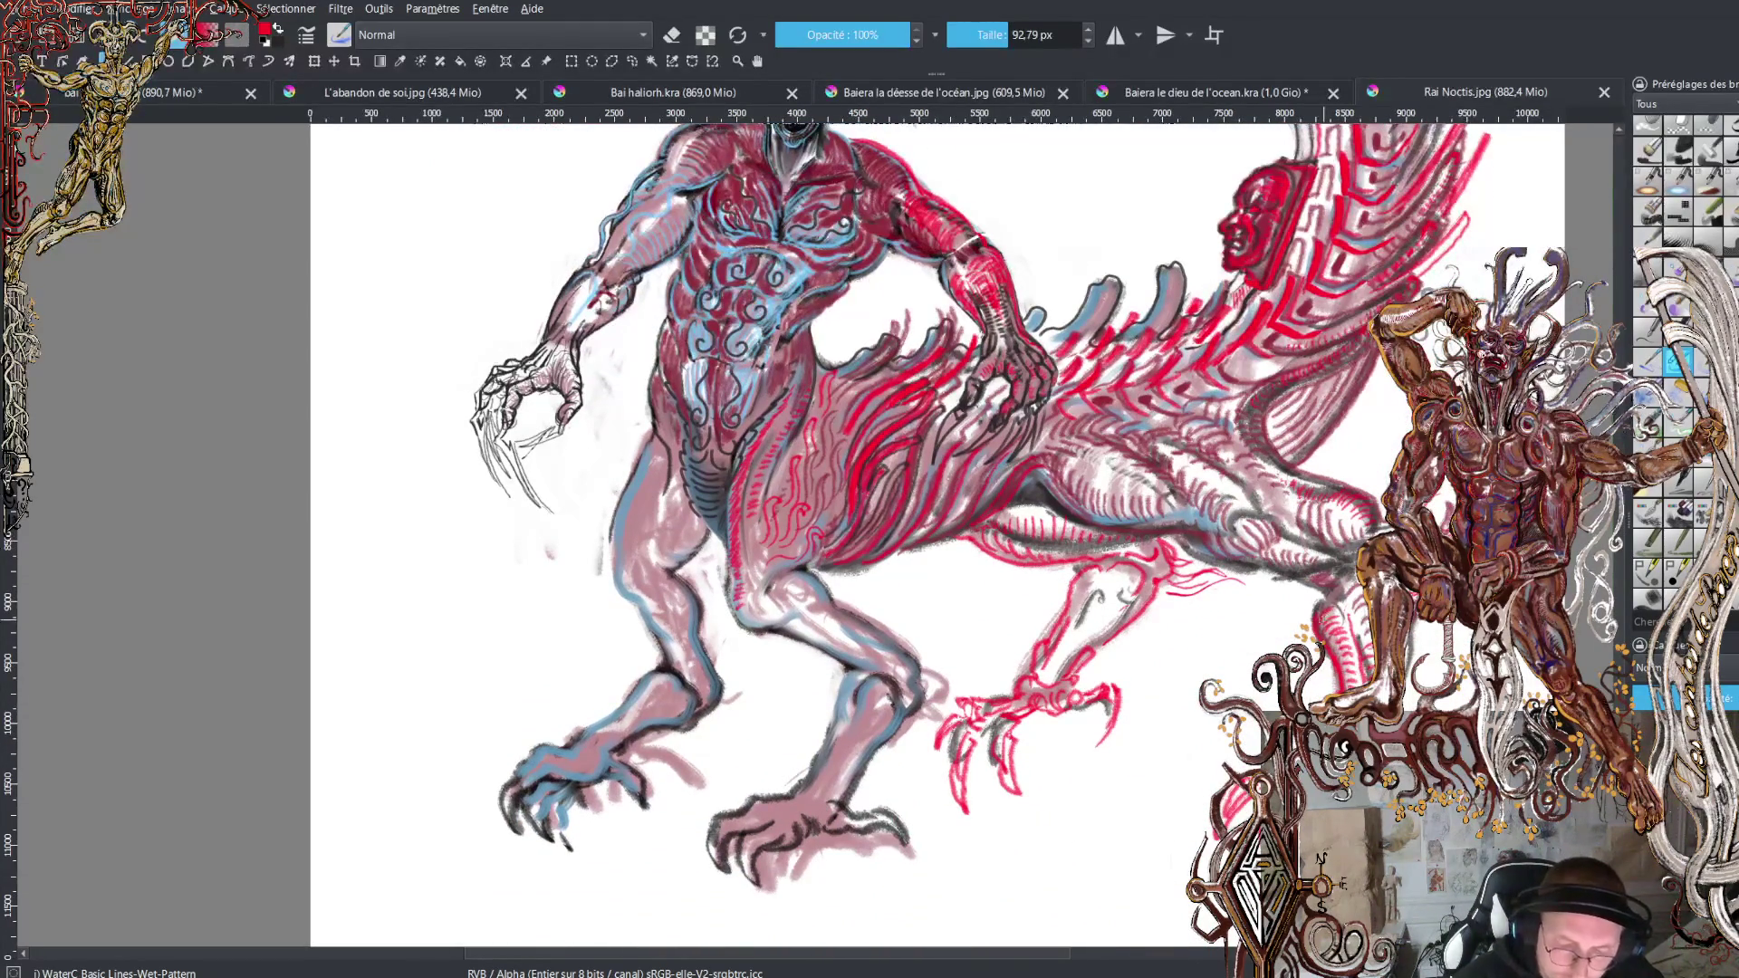
key("x")
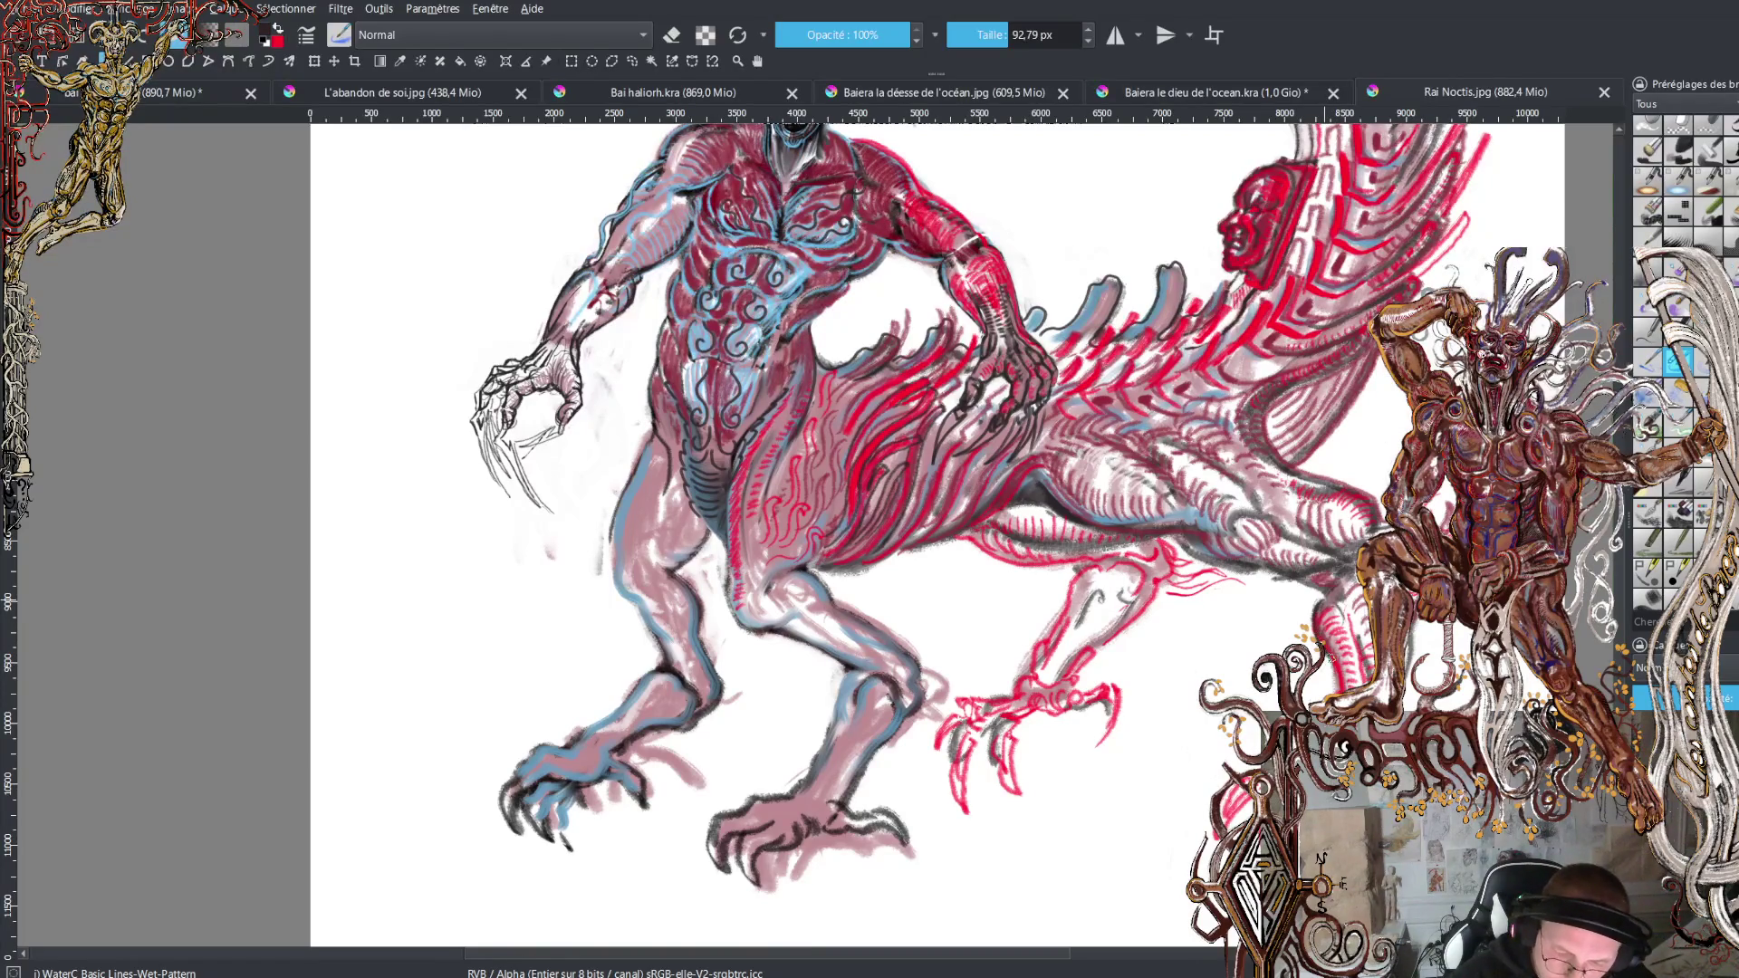
left_click(1338, 687)
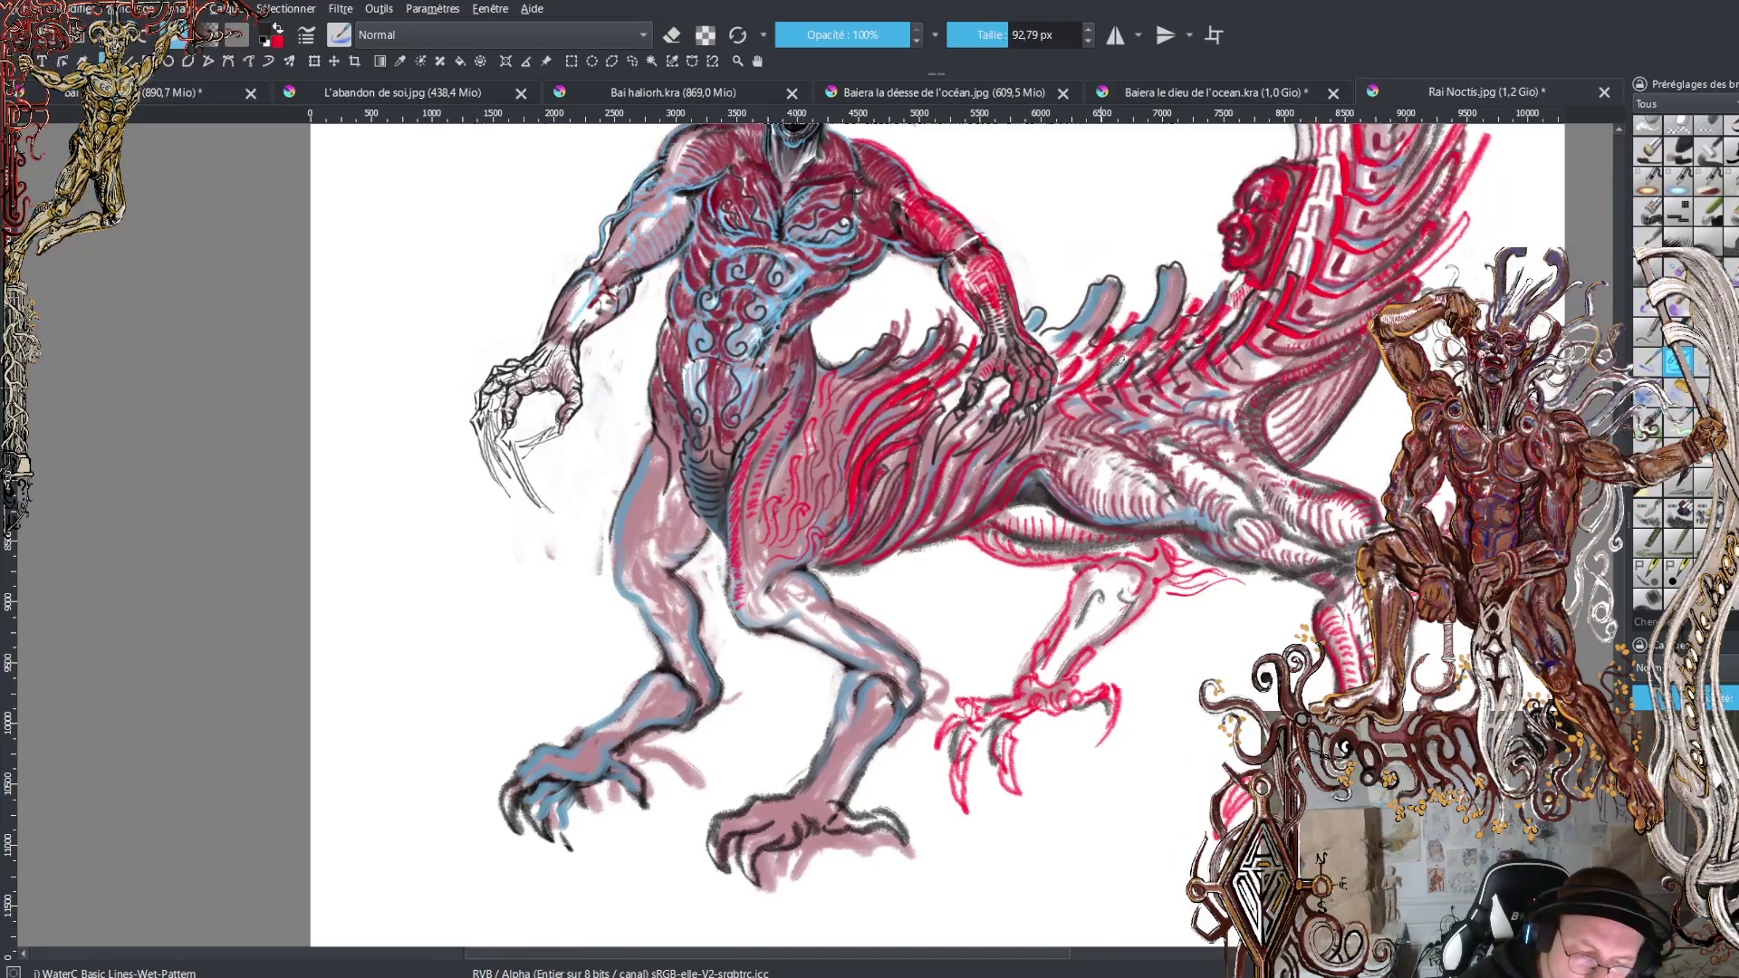
Draw short dark strokes outlining the rear knee and the back of the left leg.
left_click_drag(1073, 392, 1101, 365)
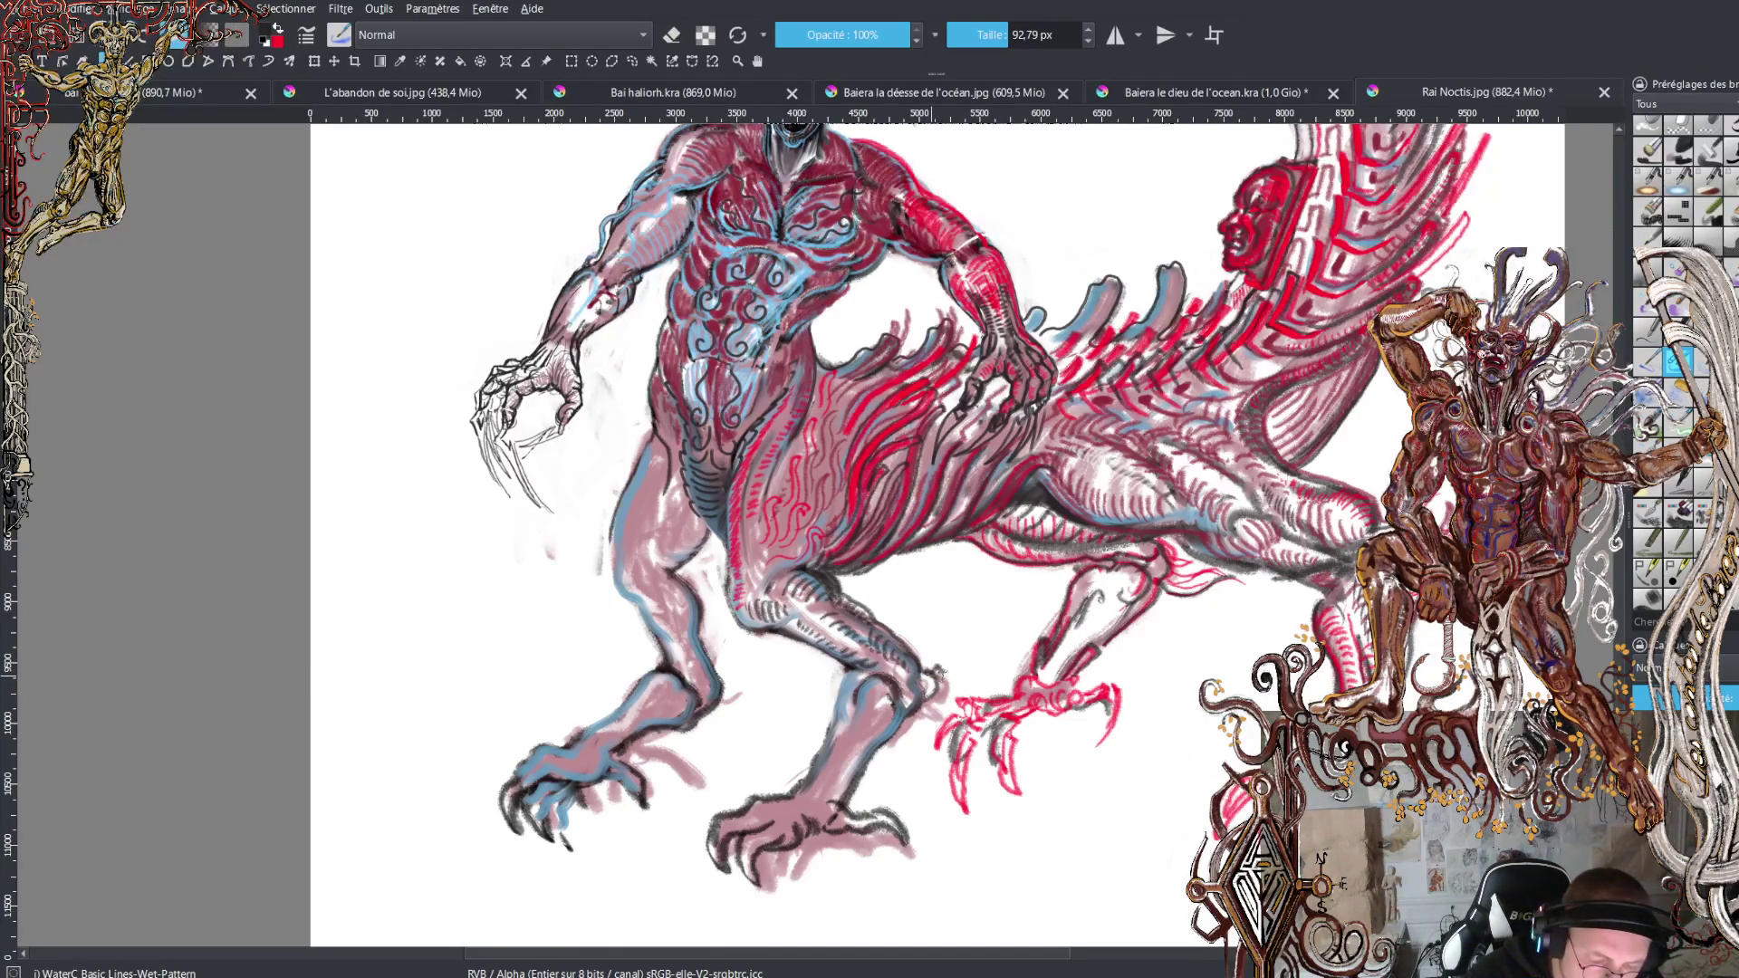
mouse_move(942, 665)
left_mouse_down()
mouse_move(962, 625)
mouse_move(933, 690)
left_mouse_up()
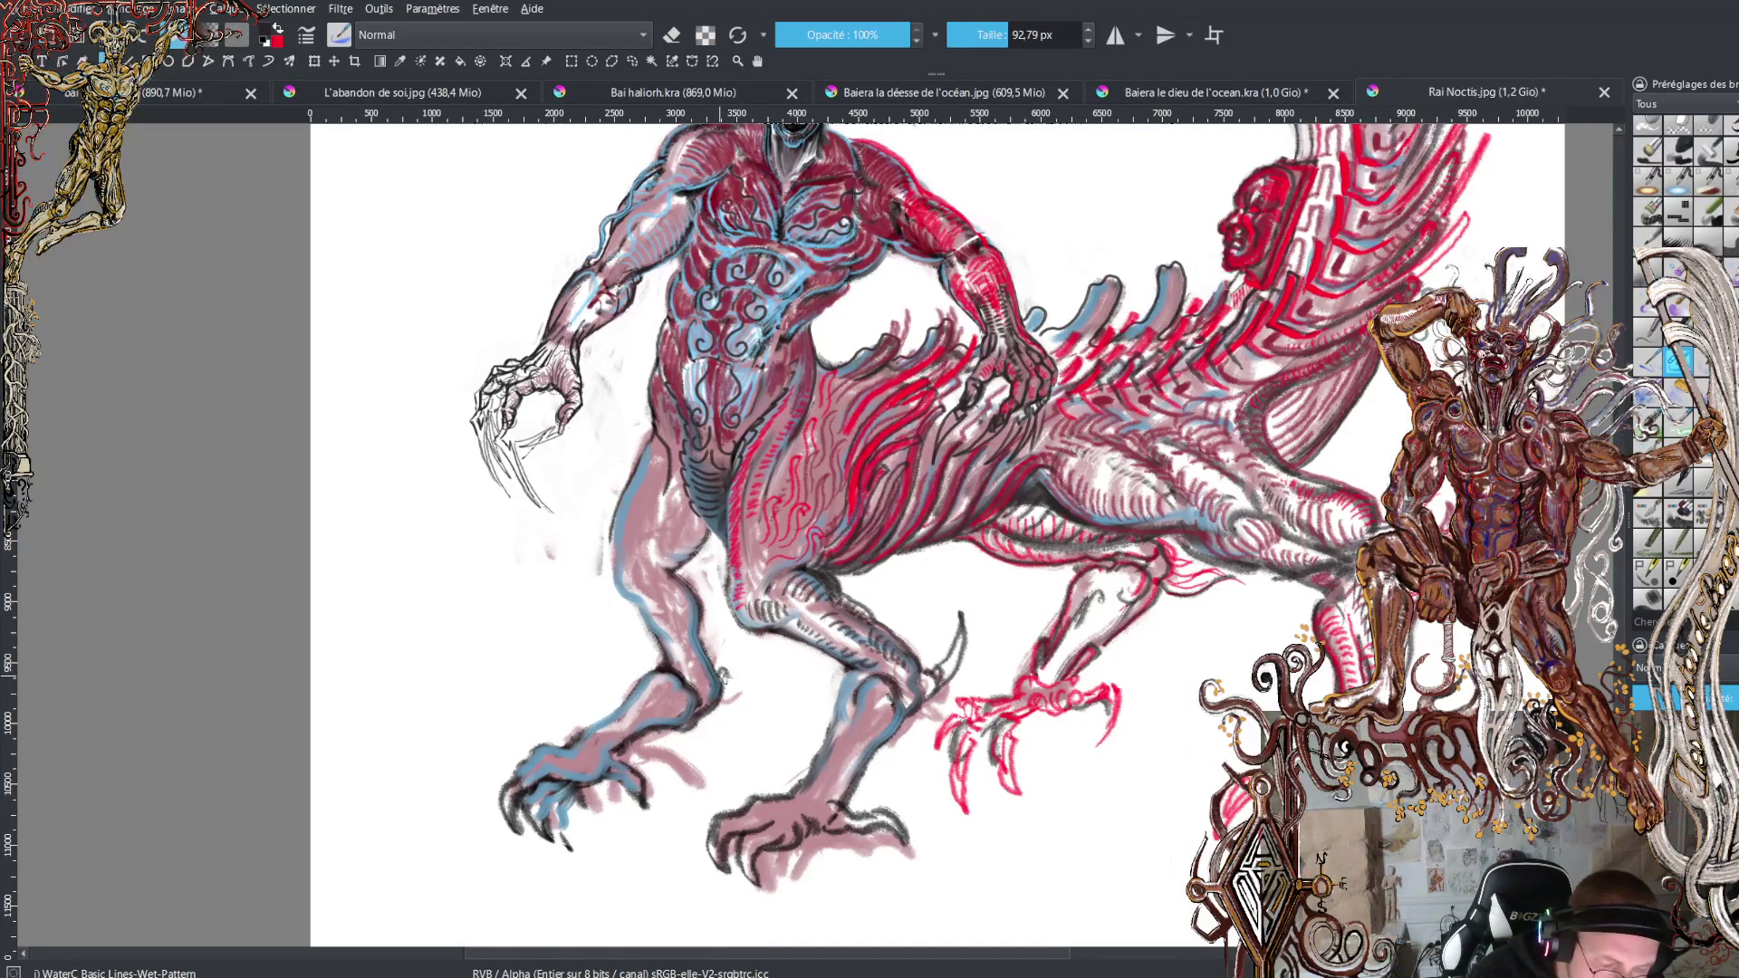
mouse_move(724, 675)
left_mouse_down()
mouse_move(722, 605)
mouse_move(734, 659)
left_mouse_up()
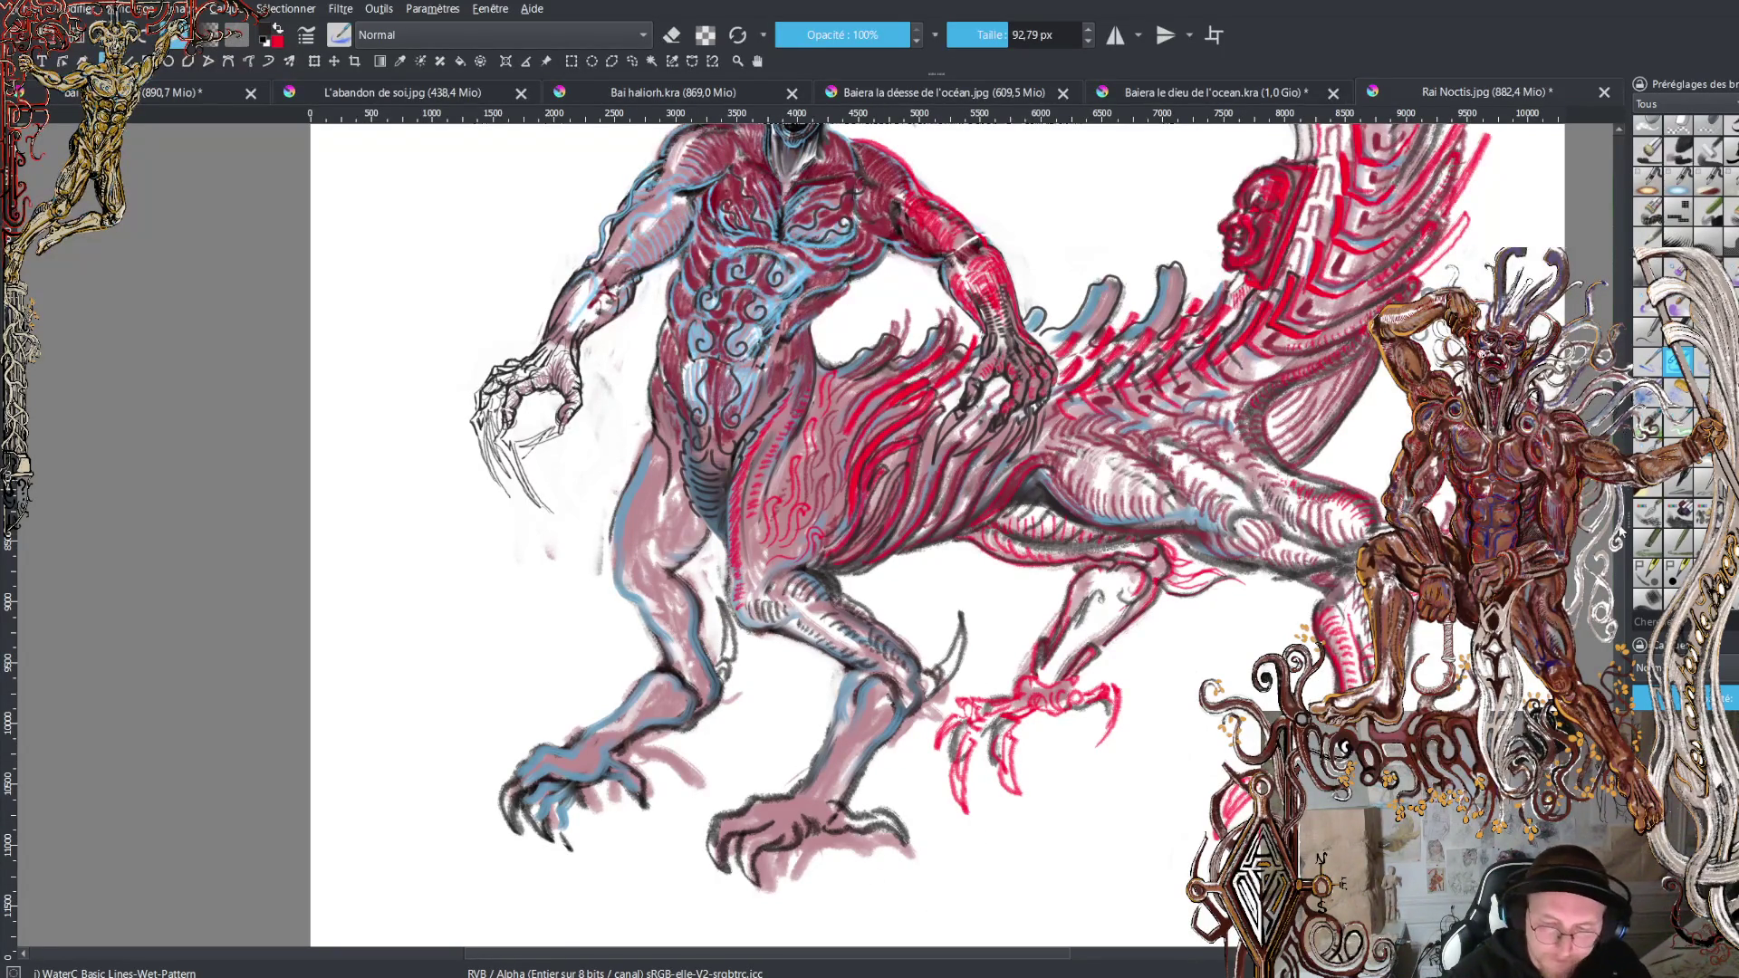
Move up to the arch above the heads and add dark grey strokes on its red hatching.
scroll(938, 535, "up", 3)
scroll(938, 535, "up", 1)
scroll(938, 534, "up", 1)
scroll(938, 534, "up", 1)
scroll(937, 534, "up", 1)
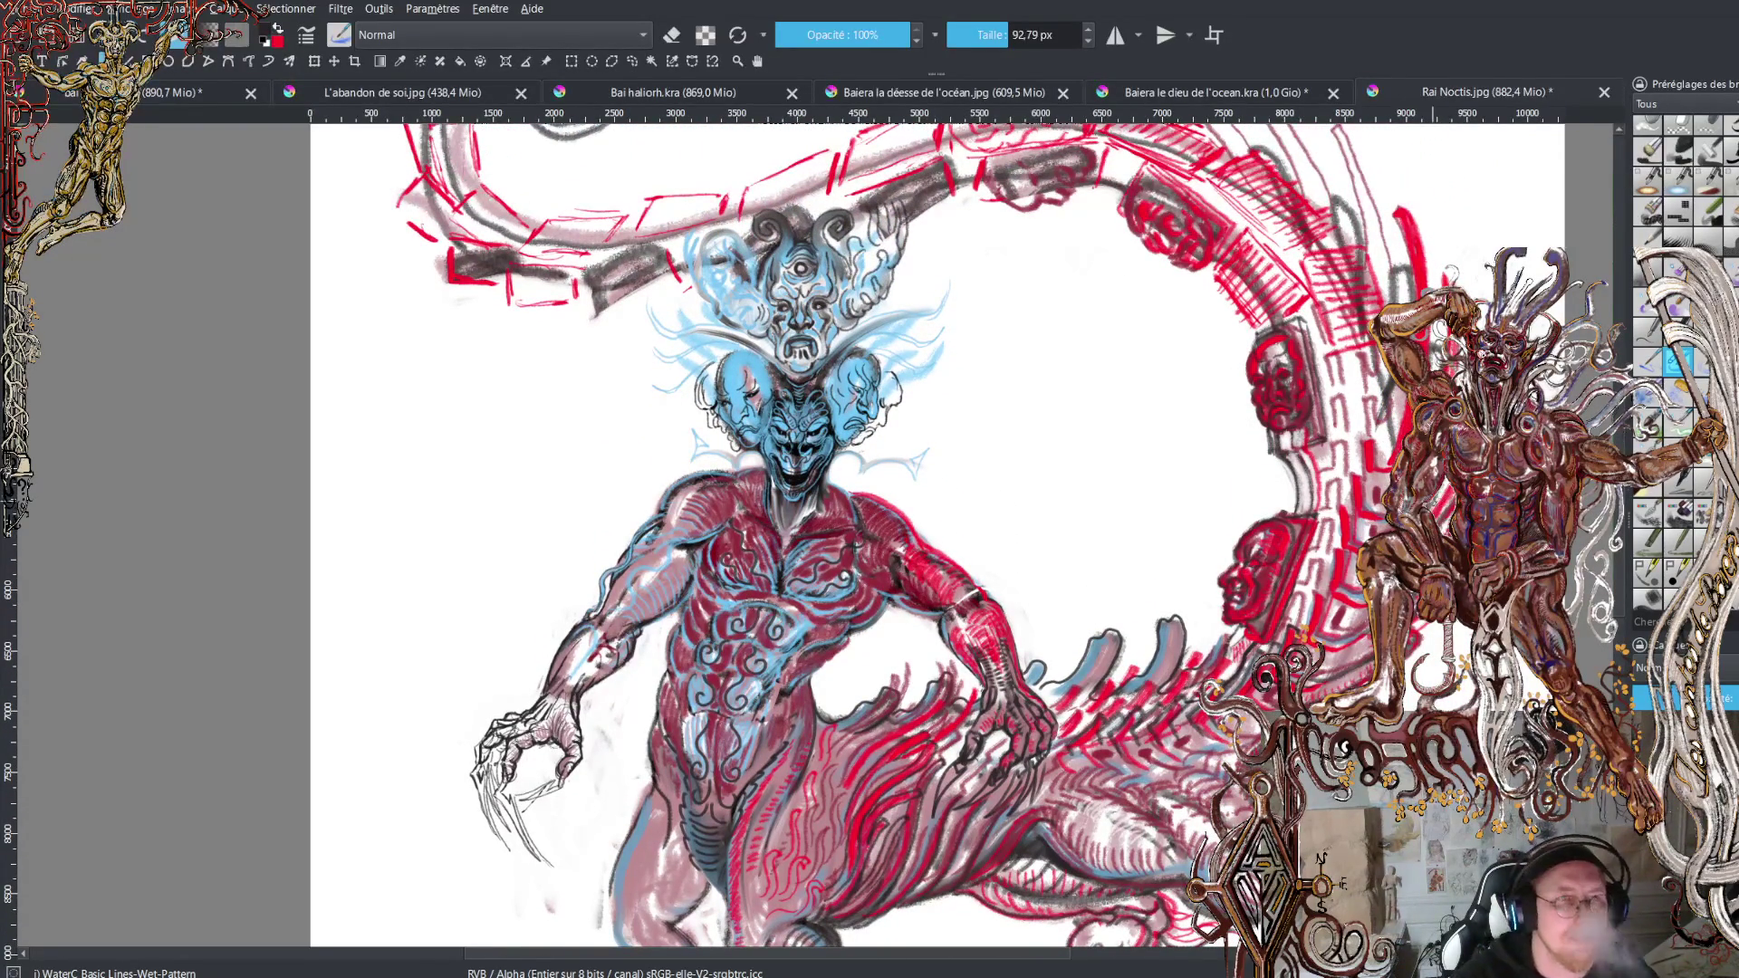
scroll(937, 534, "up", 1)
scroll(938, 534, "up", 1)
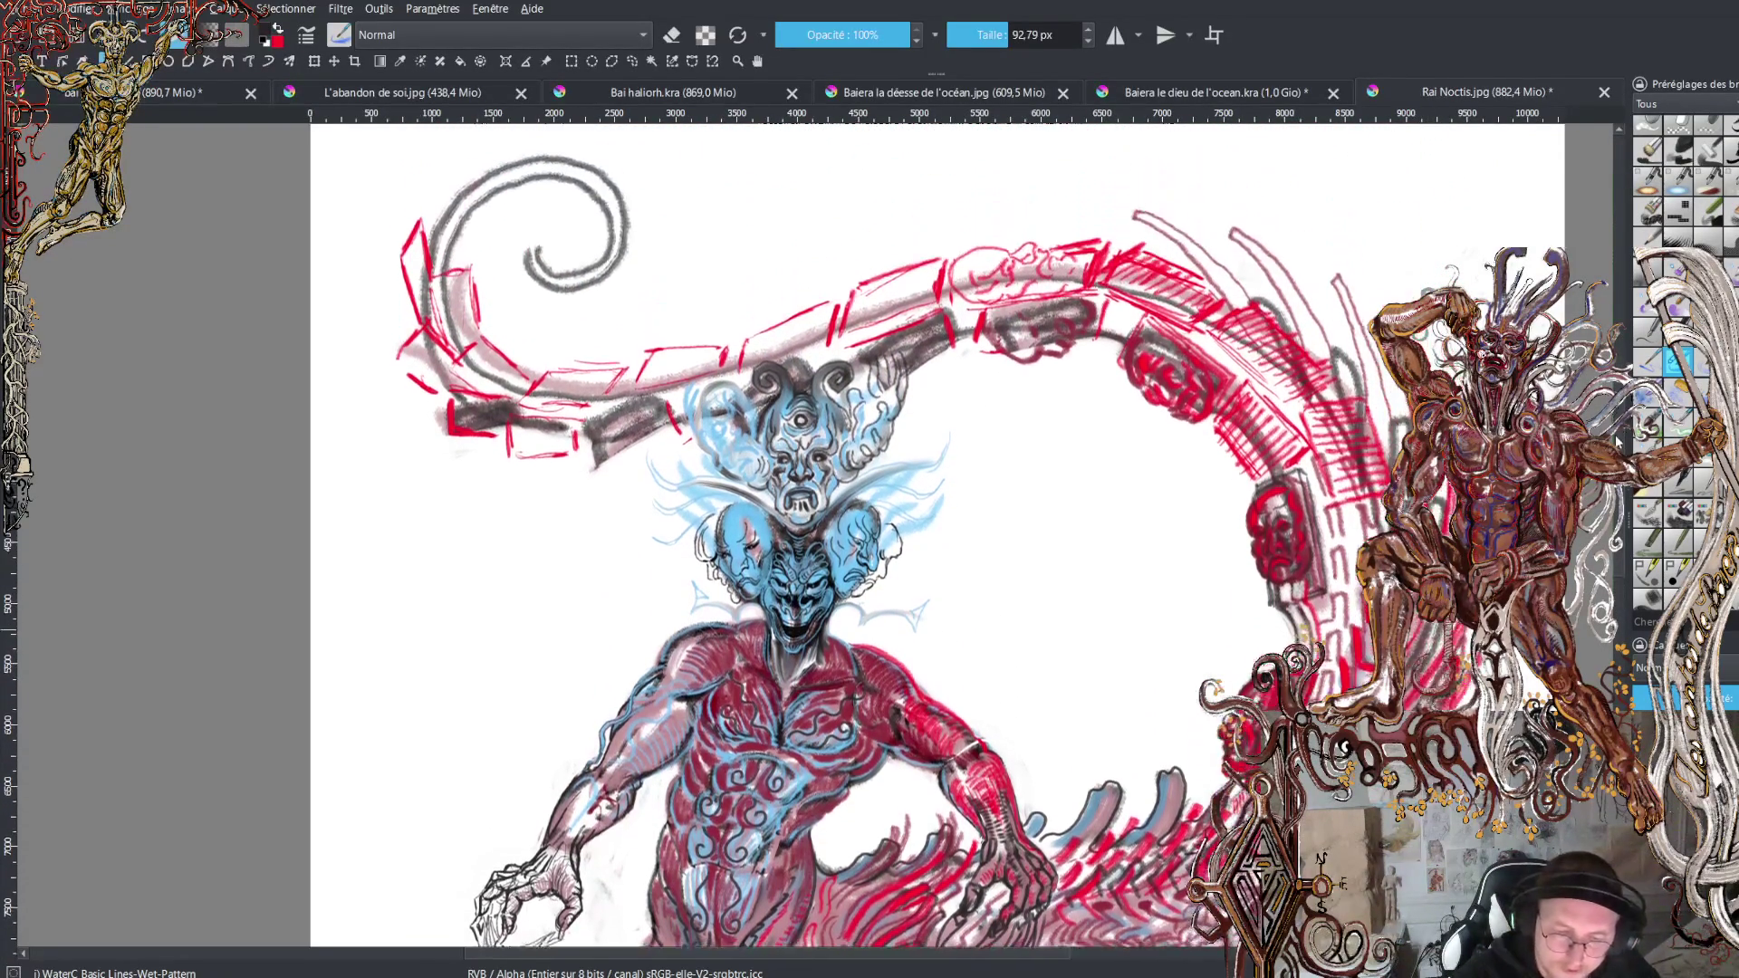
scroll(938, 534, "up", 1)
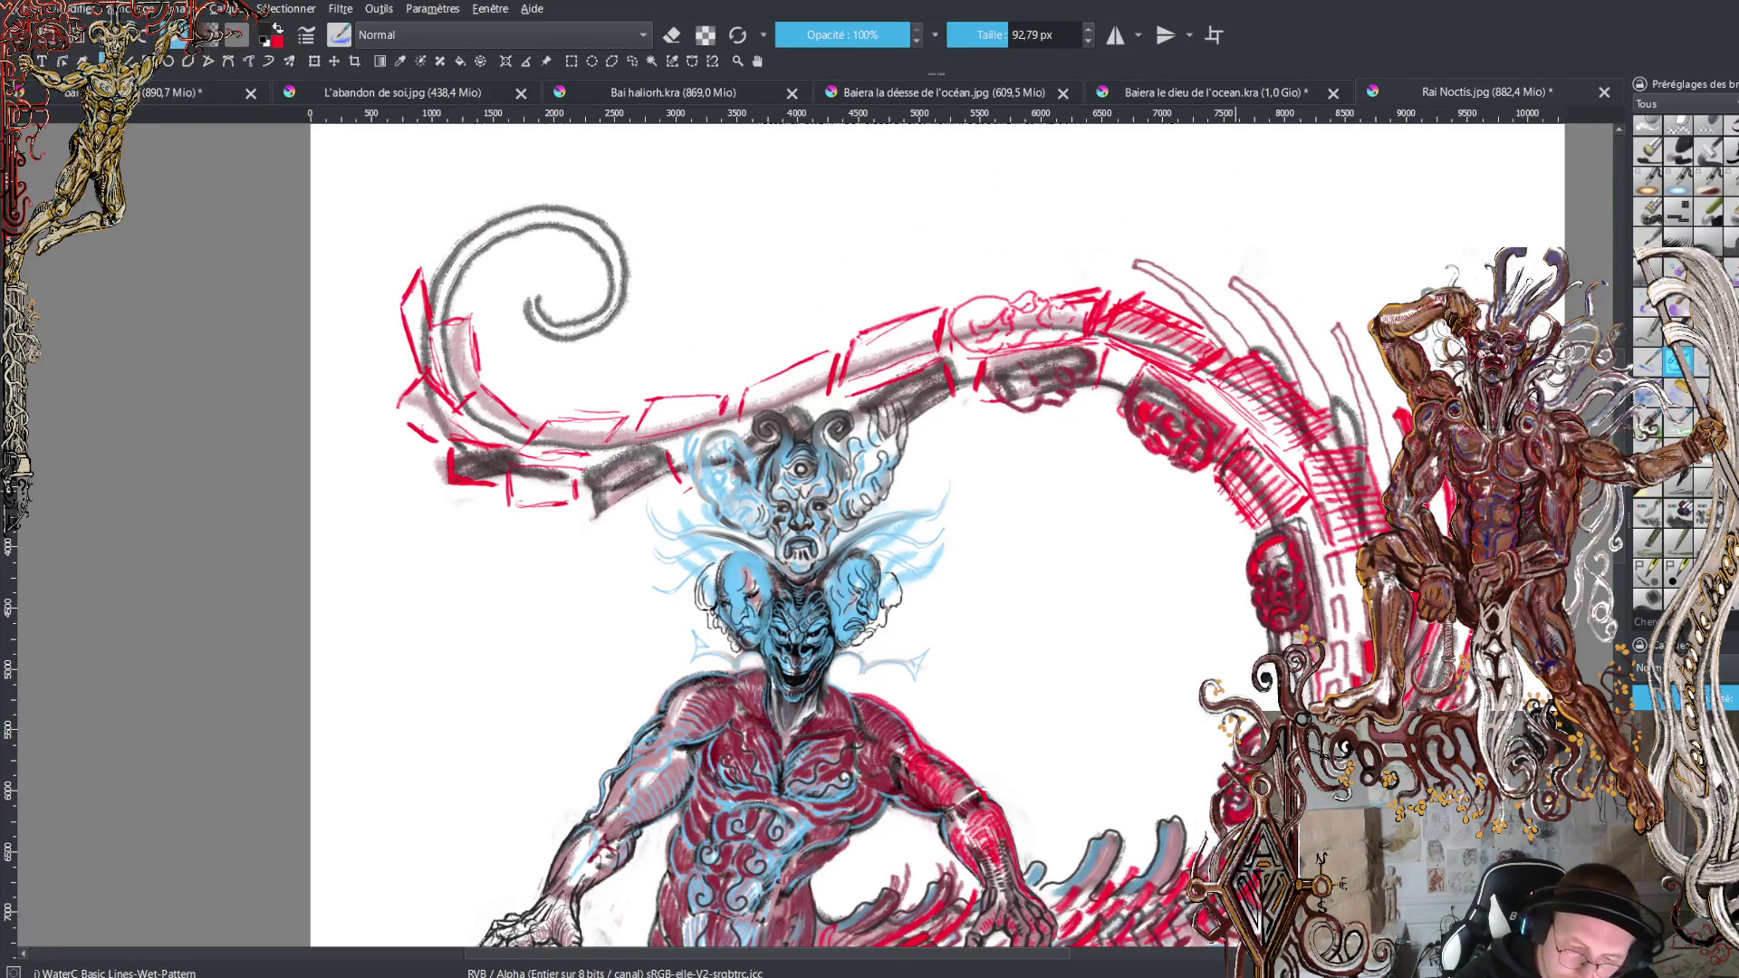
mouse_move(1257, 464)
left_mouse_down()
mouse_move(1263, 517)
mouse_move(1227, 500)
mouse_move(1227, 448)
left_mouse_up()
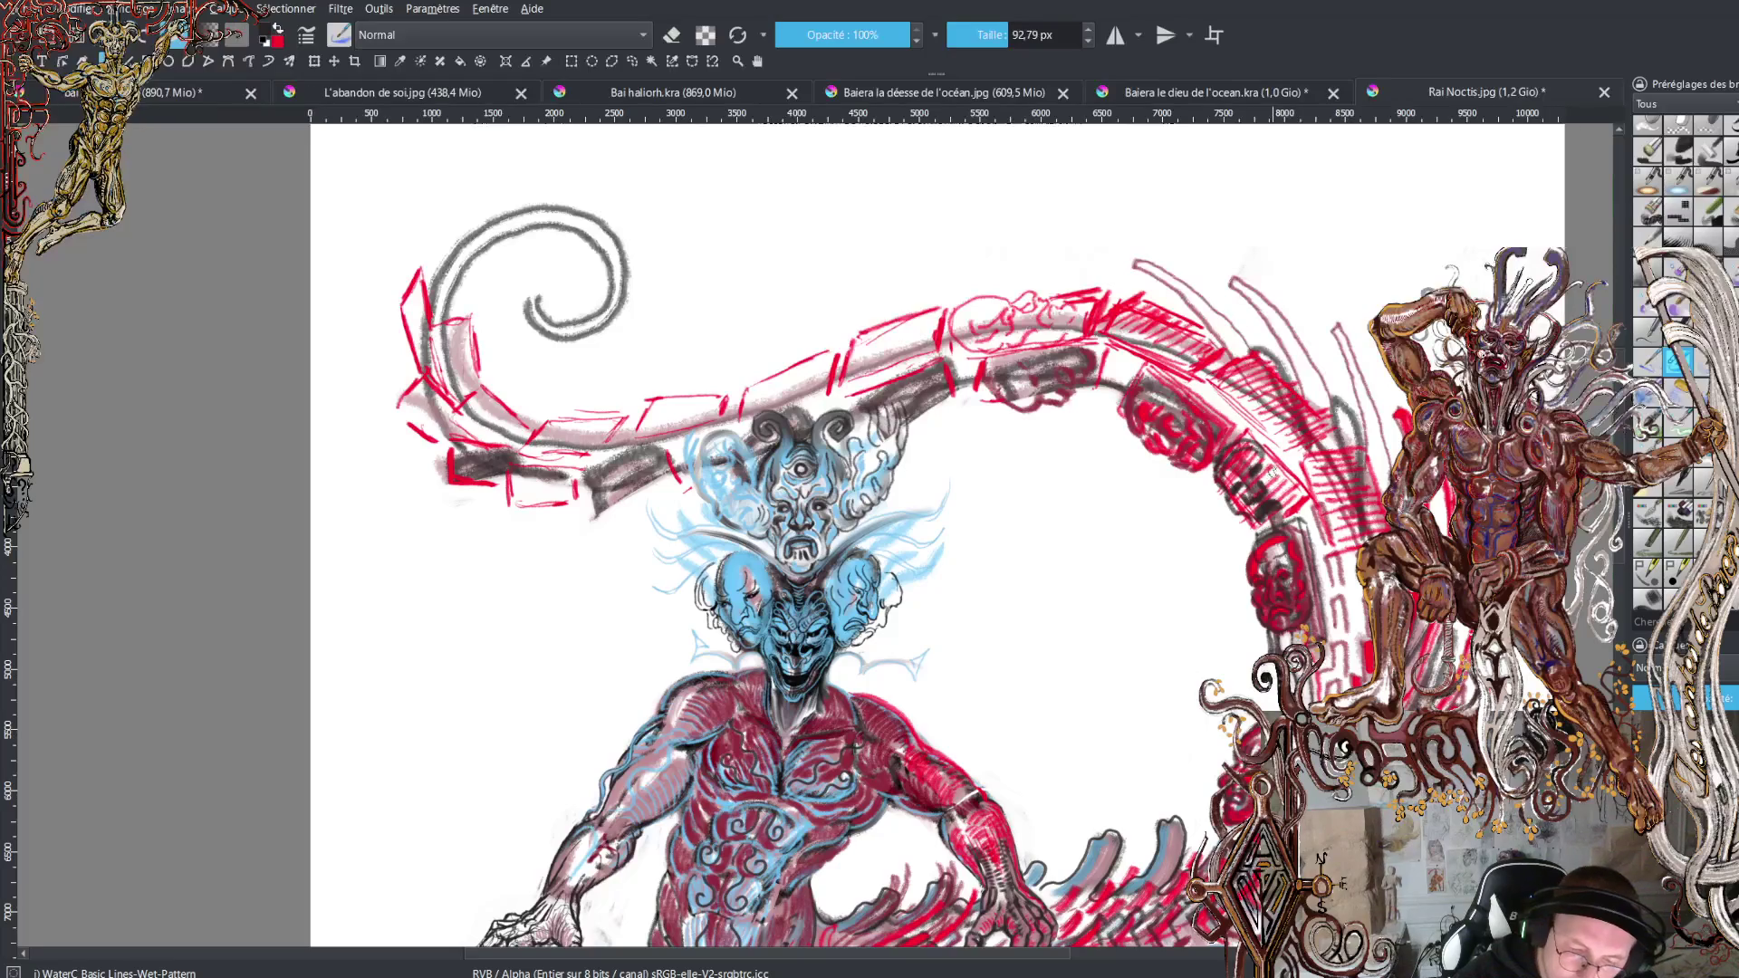
mouse_move(1273, 529)
left_mouse_down()
mouse_move(1290, 492)
mouse_move(1250, 424)
mouse_move(1309, 518)
left_mouse_up()
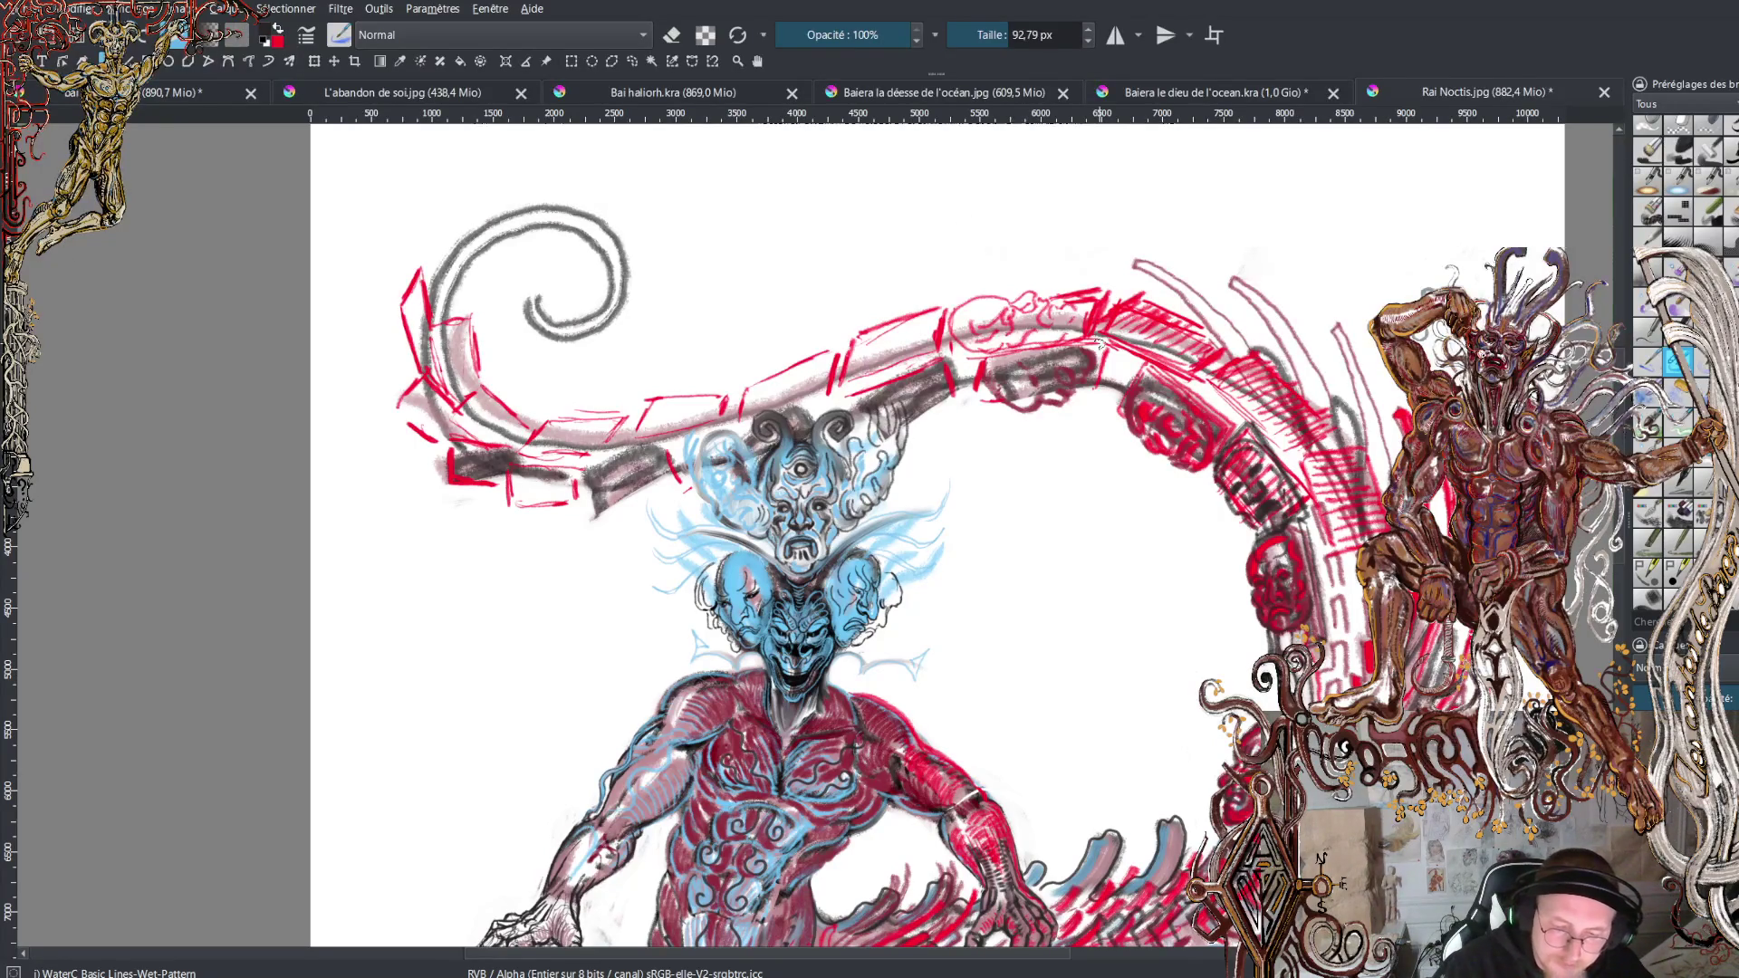
left_click_drag(1101, 343, 943, 365)
scroll(961, 398, "up", 1)
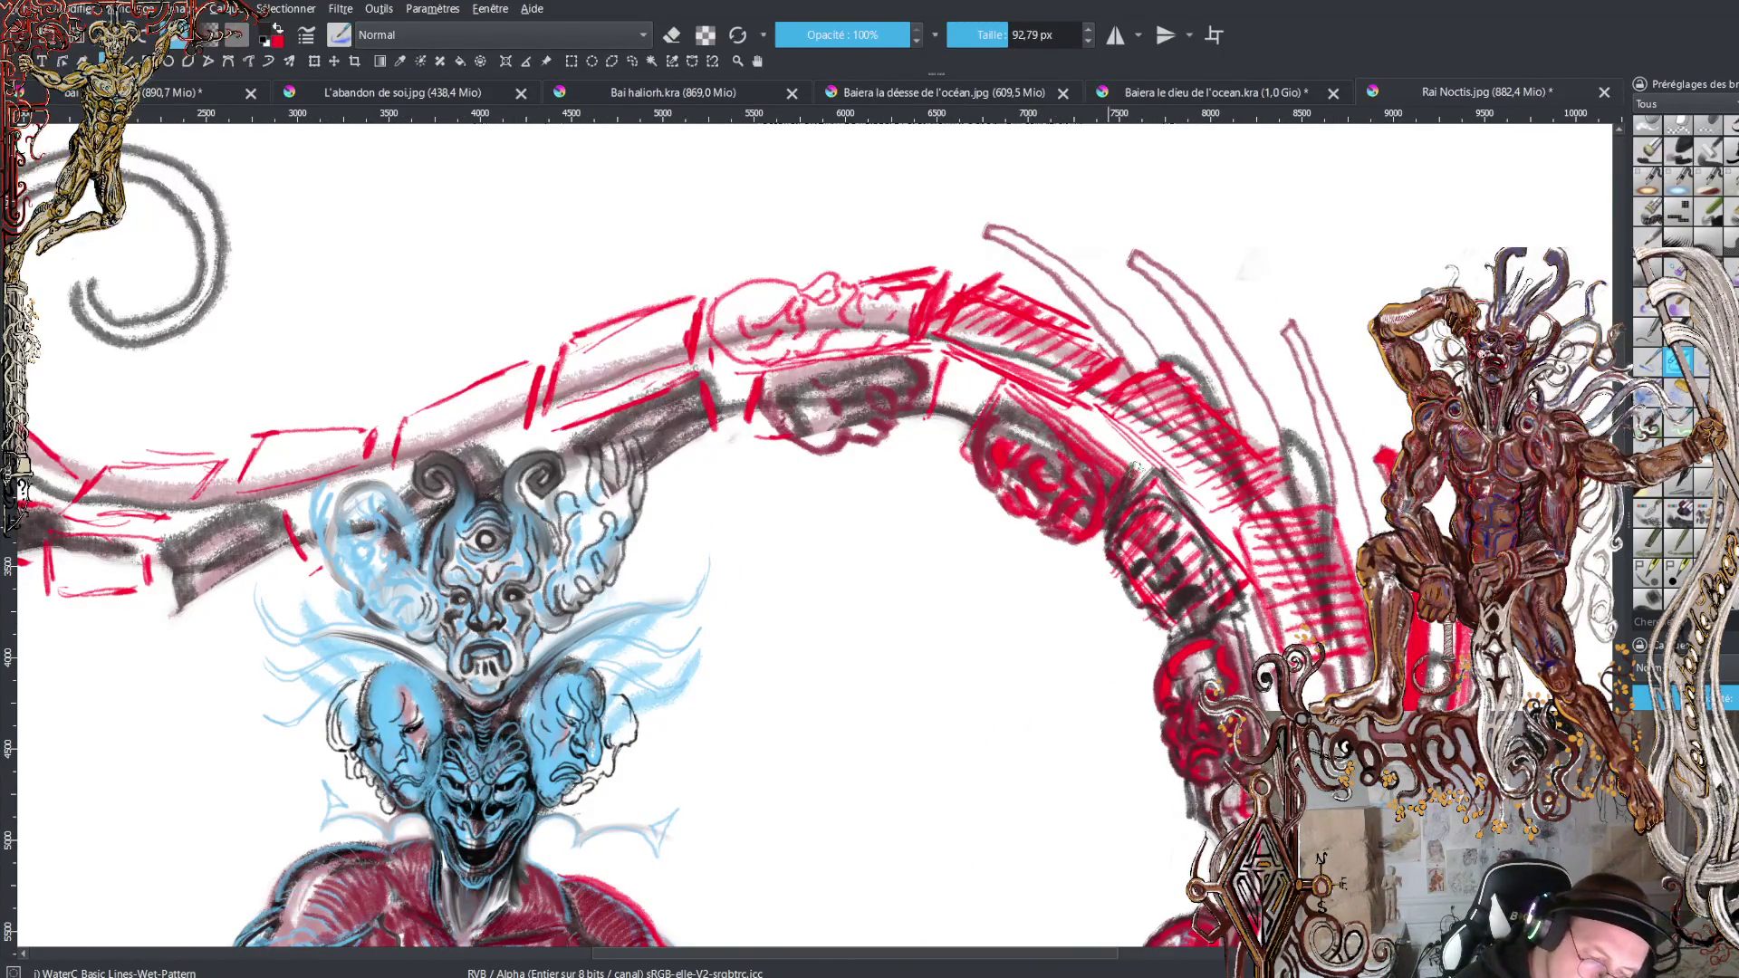
Line the ribbon edges and shade the arch's upper-left and middle hatching dark grey.
left_click_drag(995, 377, 1131, 453)
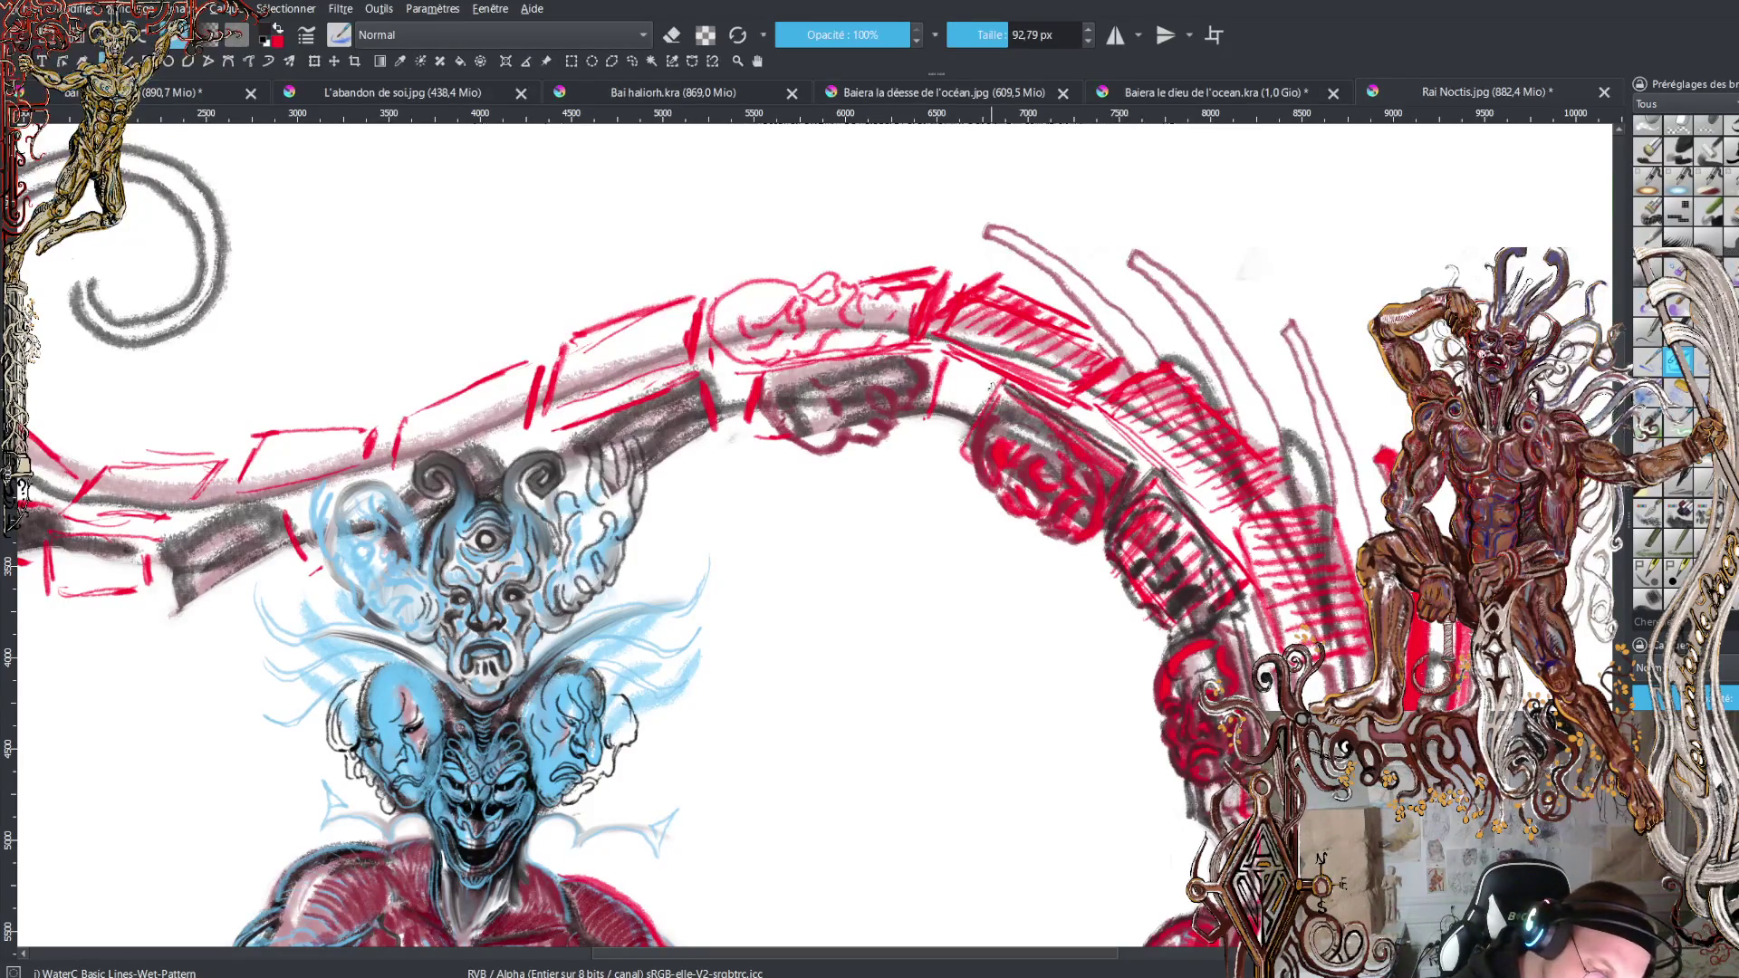
left_click_drag(978, 421, 1019, 513)
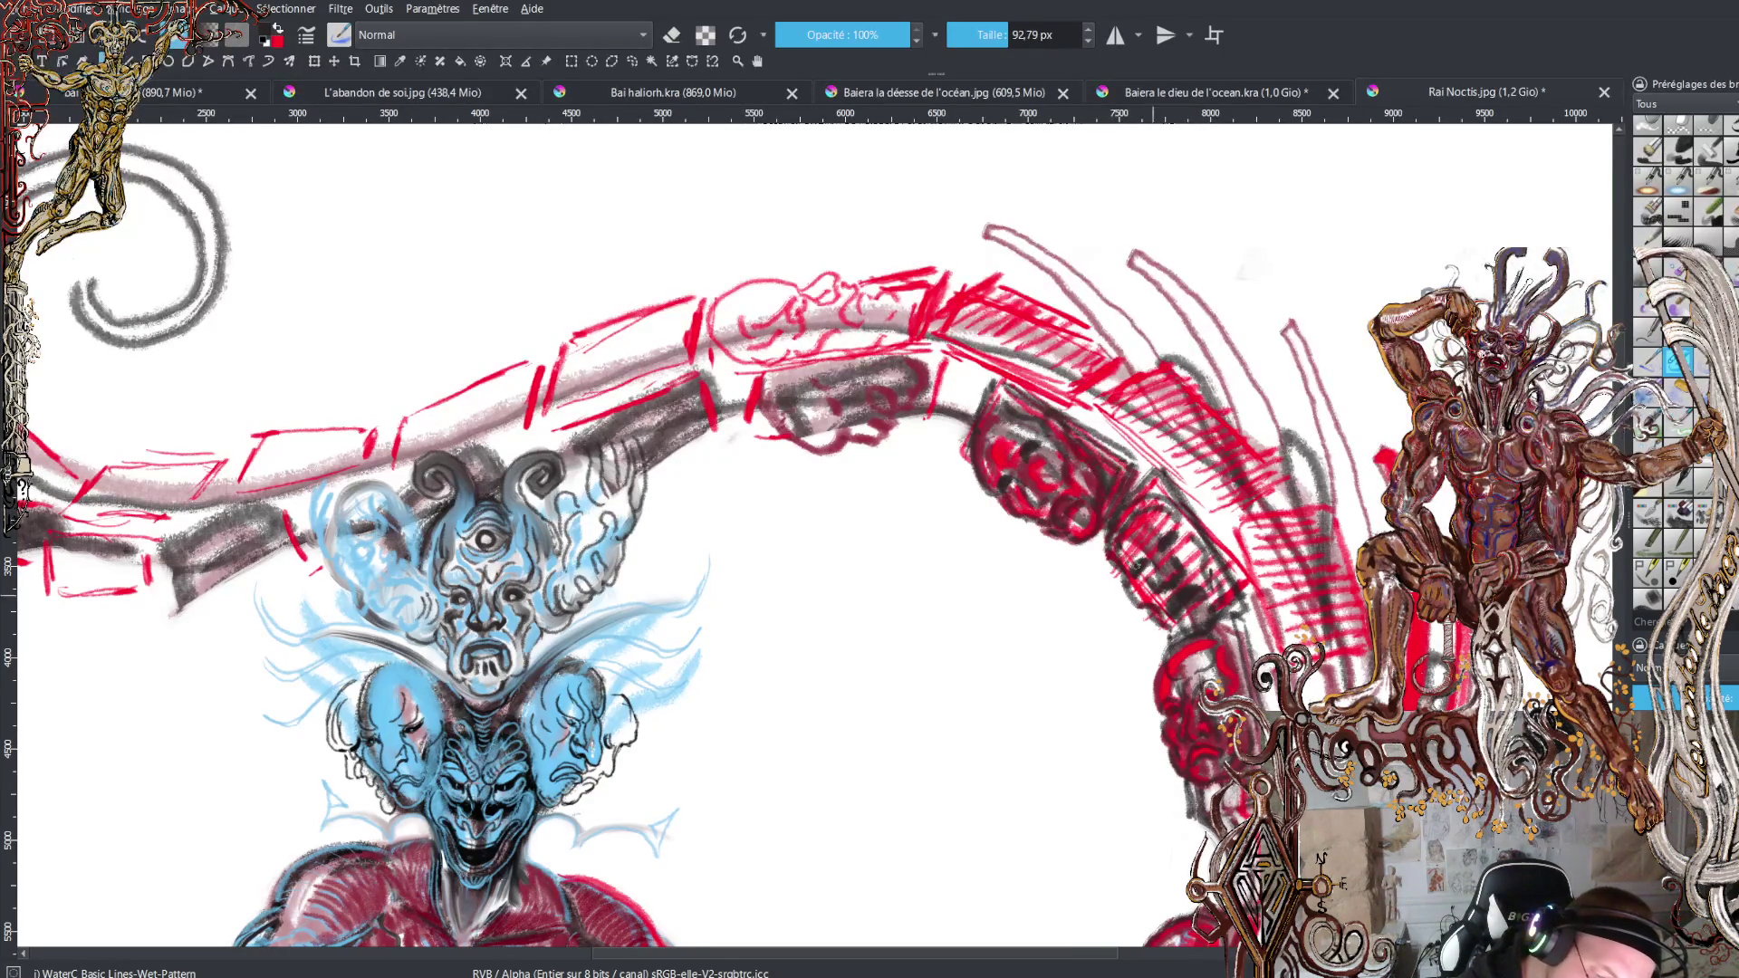
left_click_drag(956, 458, 1007, 385)
left_click_drag(933, 430, 957, 363)
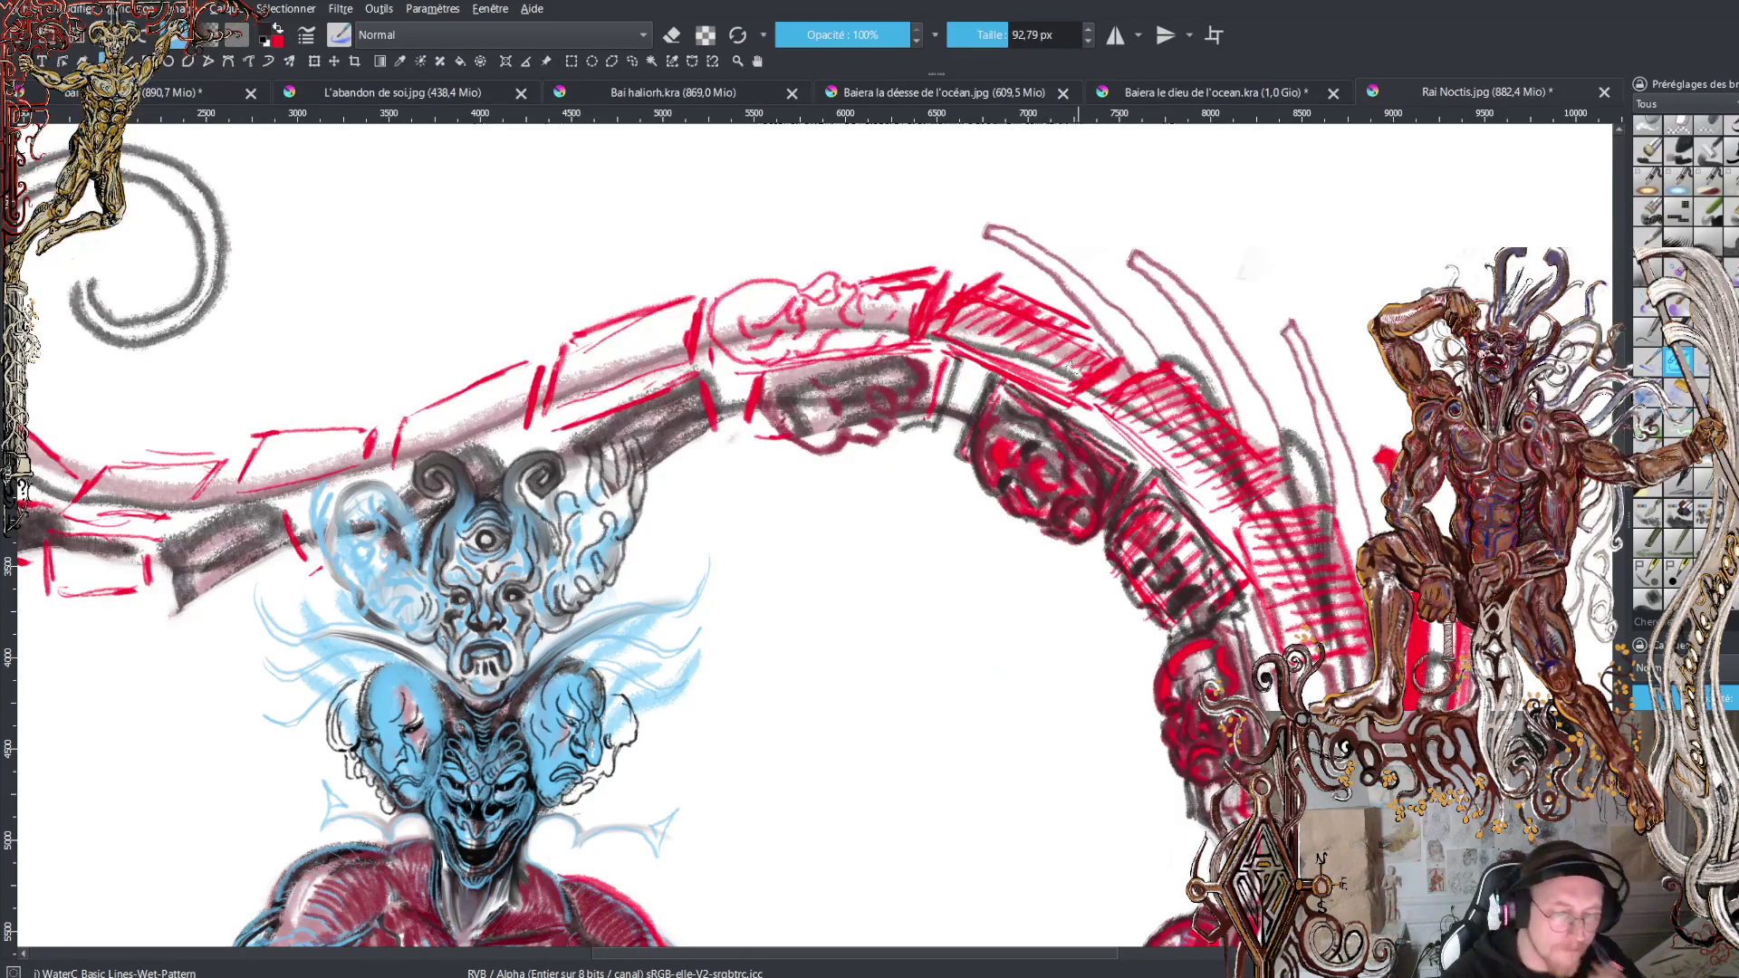
mouse_move(1014, 312)
left_mouse_down()
mouse_move(1053, 297)
mouse_move(1083, 332)
mouse_move(1028, 347)
mouse_move(1047, 370)
left_mouse_up()
mouse_move(967, 313)
left_mouse_down()
mouse_move(997, 272)
mouse_move(951, 342)
mouse_move(1078, 389)
mouse_move(1128, 353)
left_mouse_up()
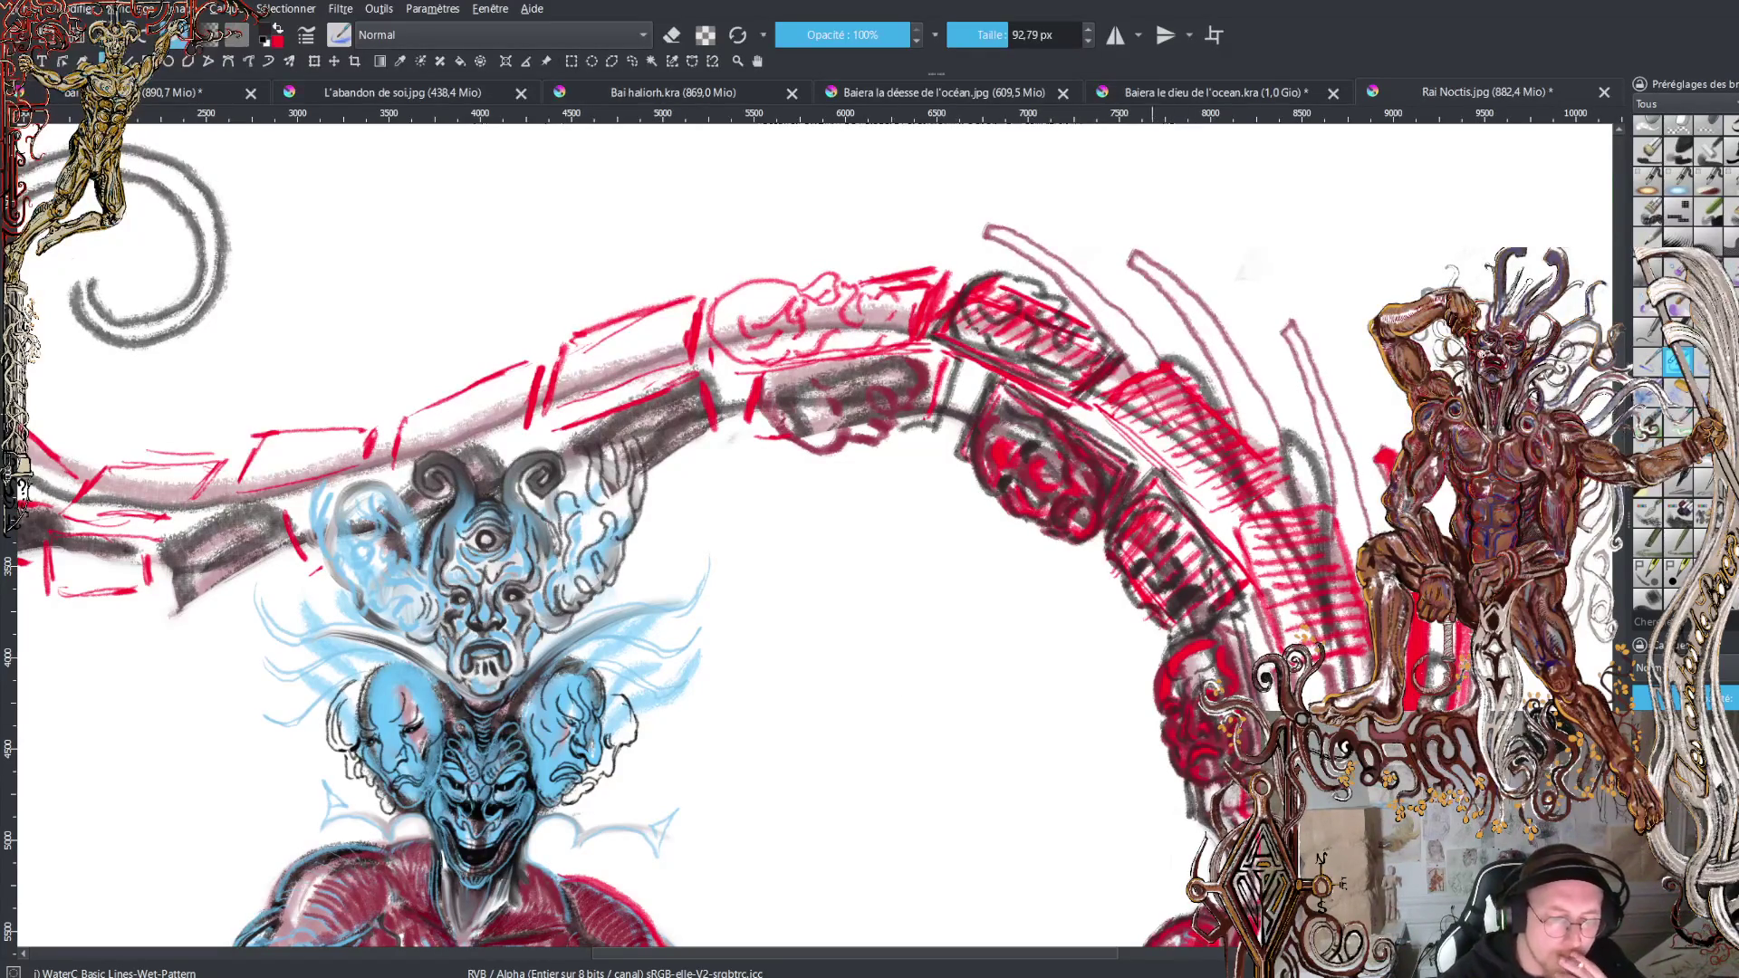
mouse_move(1139, 427)
left_mouse_down()
mouse_move(1173, 355)
mouse_move(1214, 385)
left_mouse_up()
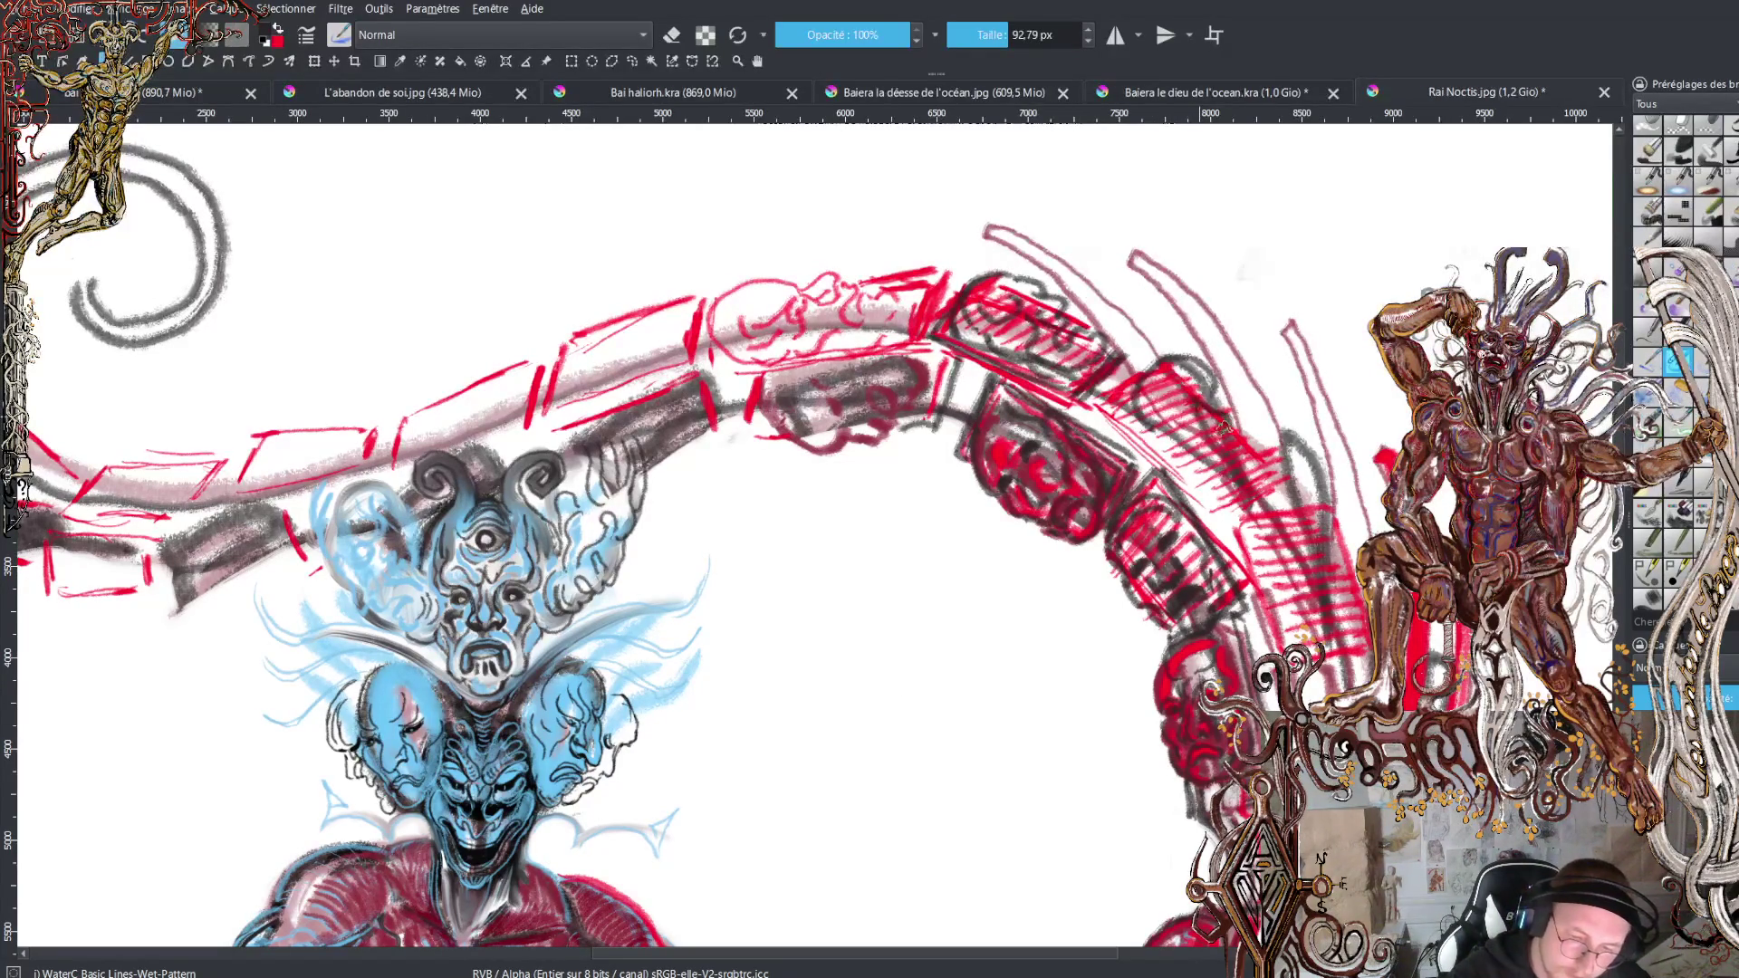
left_click_drag(1184, 417, 1200, 487)
mouse_move(1218, 426)
left_mouse_down()
mouse_move(1243, 450)
mouse_move(1205, 480)
mouse_move(1222, 487)
mouse_move(1205, 512)
mouse_move(1254, 476)
mouse_move(1218, 503)
mouse_move(1158, 442)
mouse_move(1191, 489)
left_mouse_up()
mouse_move(1164, 424)
left_mouse_down()
mouse_move(1227, 387)
mouse_move(1255, 469)
left_mouse_up()
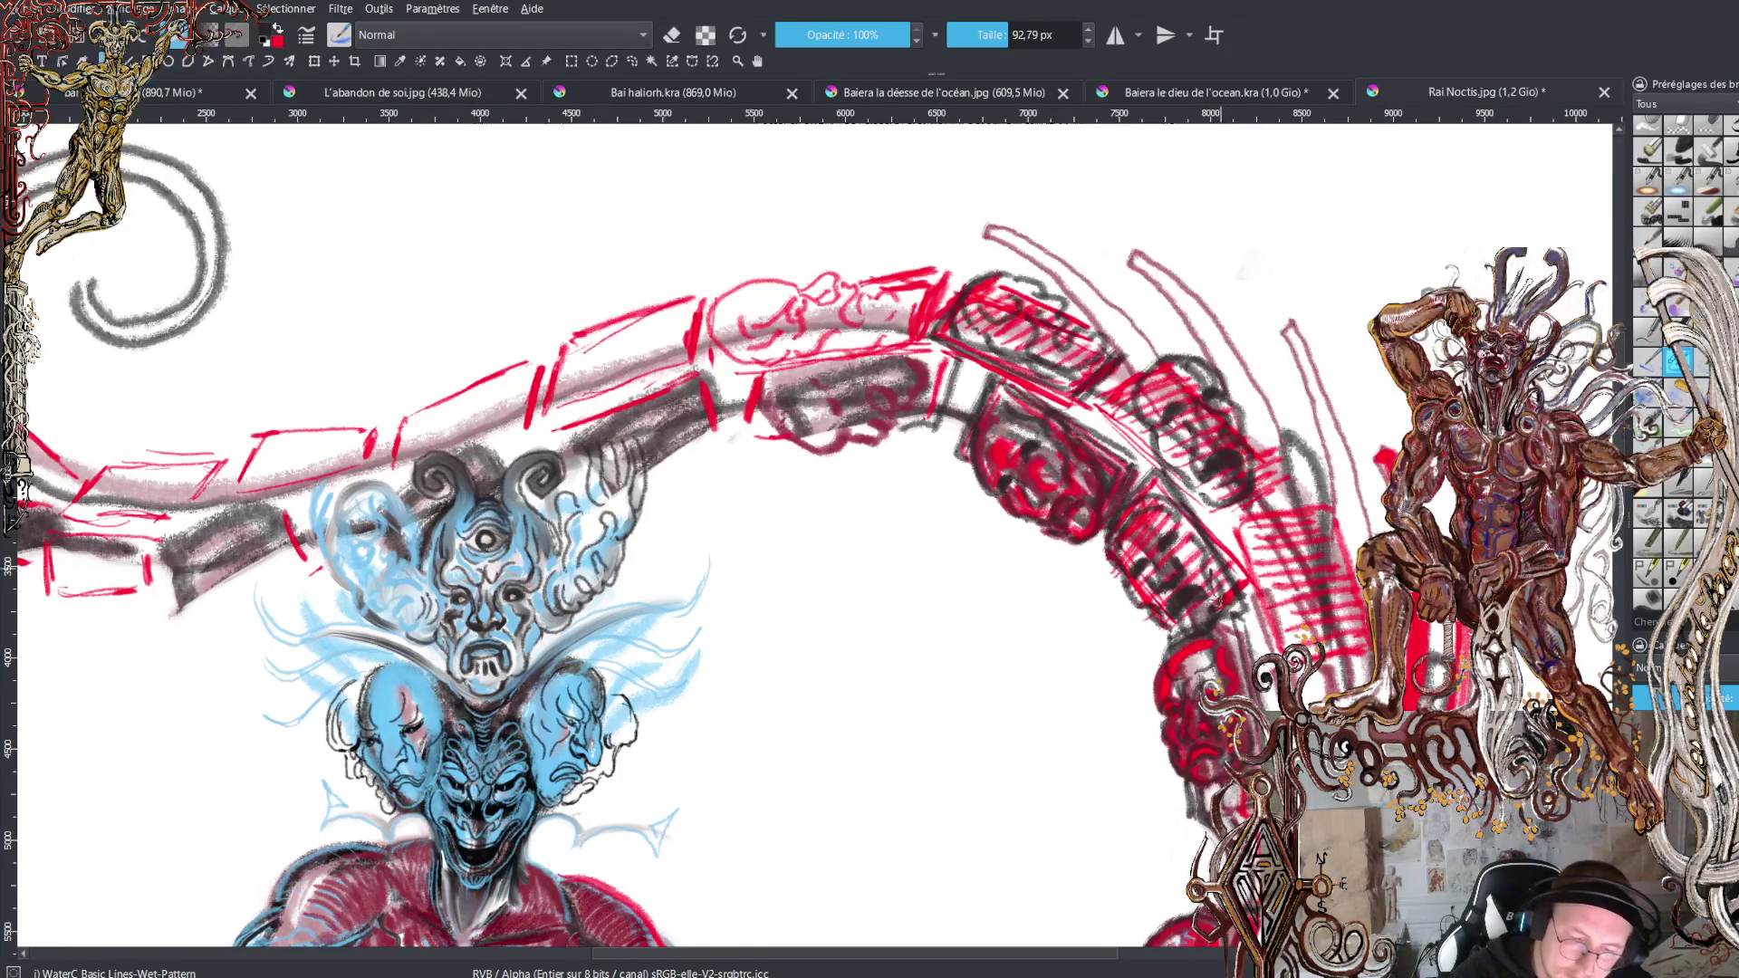
Build up dark grey shading down the arch's right side and lower right.
mouse_move(1261, 549)
left_mouse_down()
mouse_move(1315, 509)
mouse_move(1310, 536)
left_mouse_up()
mouse_move(1258, 554)
left_mouse_down()
mouse_move(1321, 562)
mouse_move(1302, 579)
mouse_move(1323, 616)
left_mouse_up()
mouse_move(1306, 623)
left_mouse_down()
mouse_move(1346, 612)
mouse_move(1346, 630)
left_mouse_up()
mouse_move(1299, 641)
left_mouse_down()
mouse_move(1347, 618)
mouse_move(1259, 584)
mouse_move(1295, 612)
left_mouse_up()
left_click_drag(1297, 599, 1286, 642)
mouse_move(1350, 570)
left_mouse_down()
mouse_move(1348, 636)
mouse_move(1310, 660)
mouse_move(1268, 603)
left_mouse_up()
mouse_move(1337, 654)
left_mouse_down()
mouse_move(1357, 645)
mouse_move(1354, 576)
left_mouse_up()
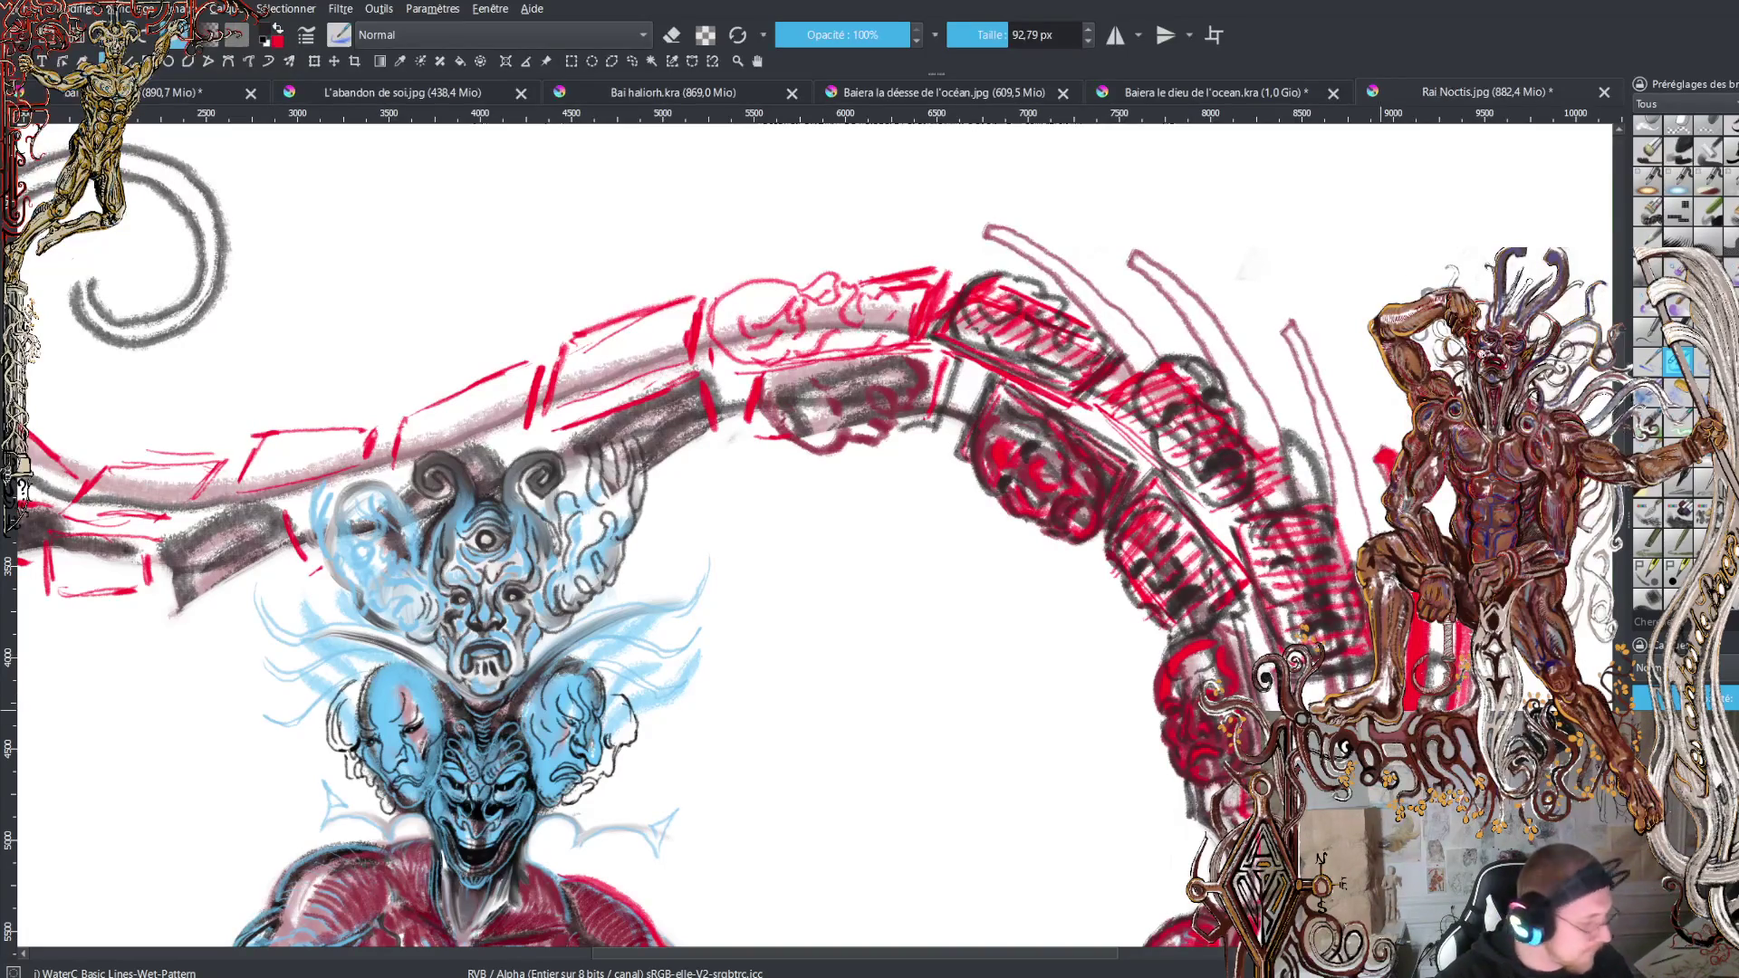
scroll(815, 534, "down", 2)
Paint dark grey strokes over the red-and-white tail pattern near the lower face.
scroll(816, 534, "down", 3)
scroll(816, 535, "down", 2)
scroll(815, 535, "down", 1)
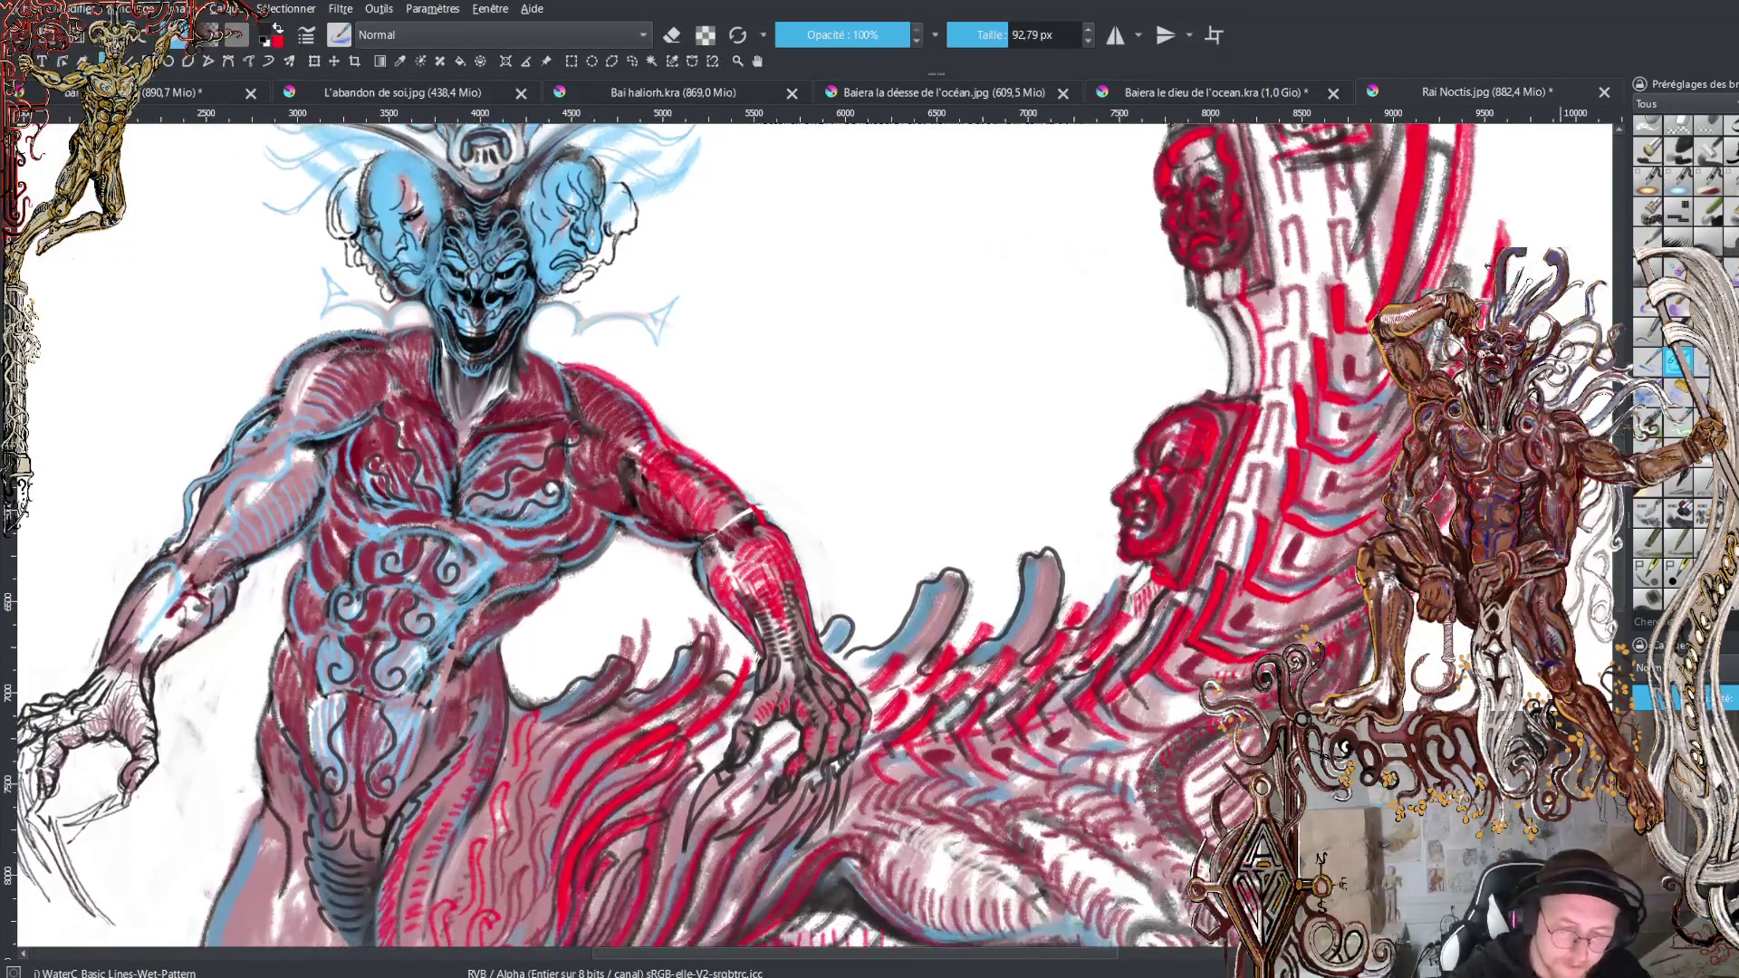
mouse_move(1232, 589)
left_mouse_down()
mouse_move(1252, 510)
mouse_move(1266, 571)
left_mouse_up()
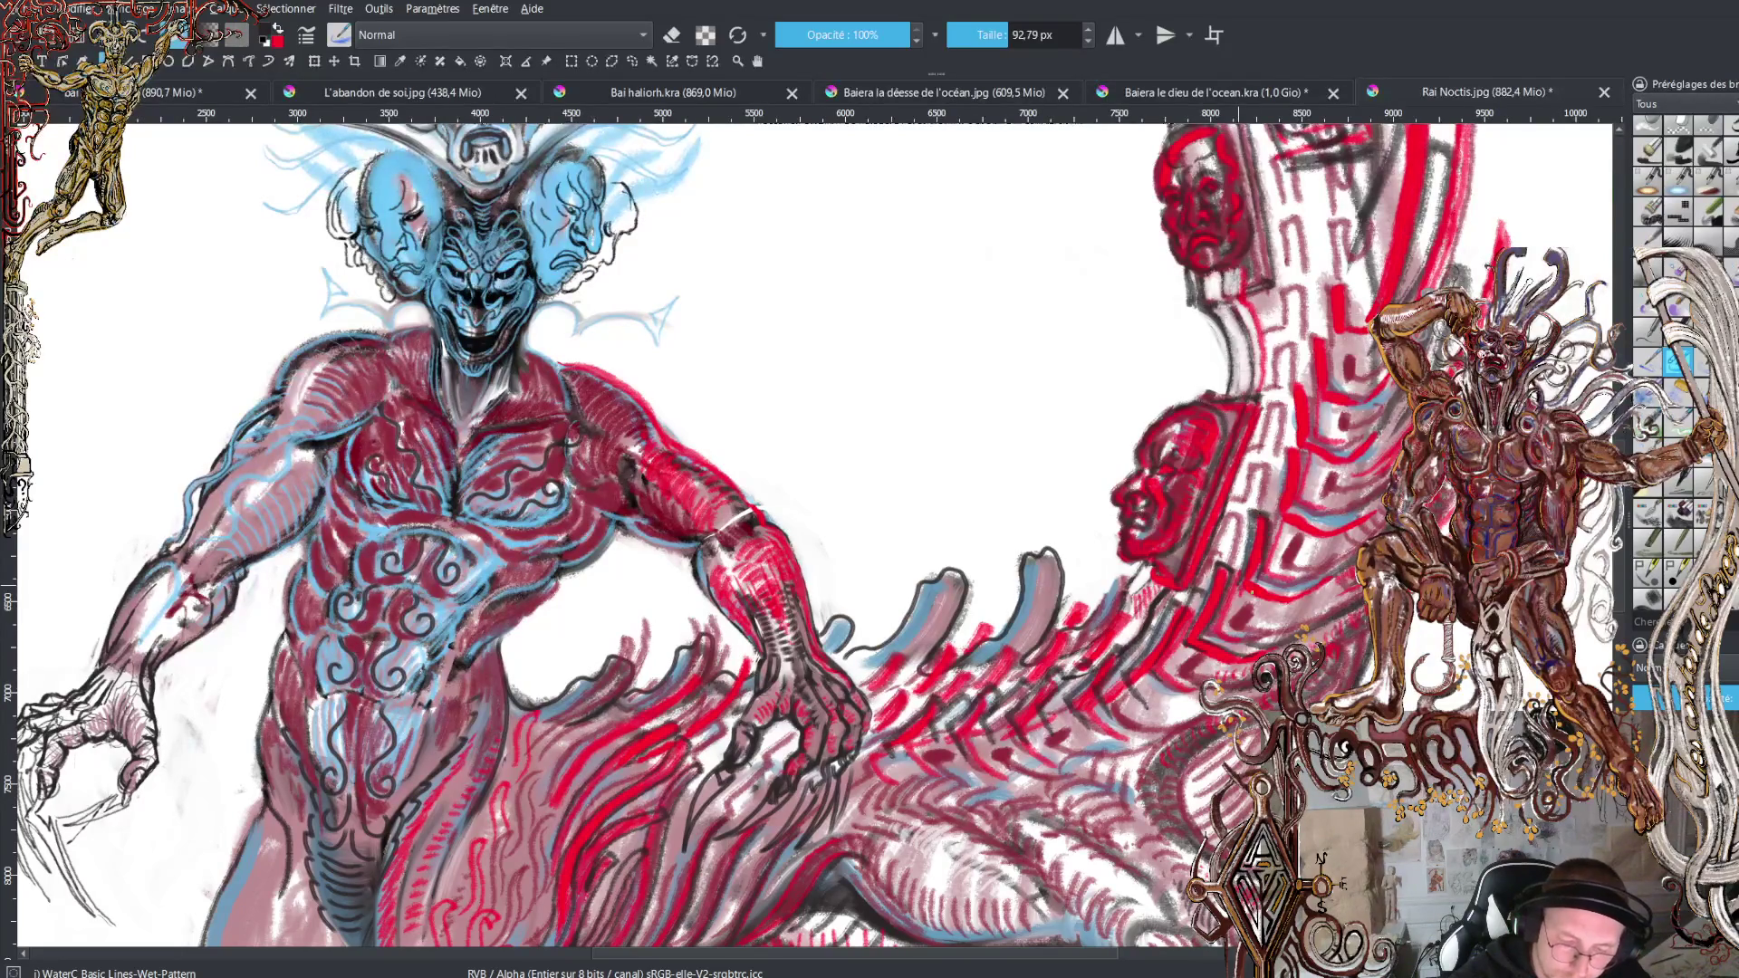
left_click_drag(1232, 508, 1251, 580)
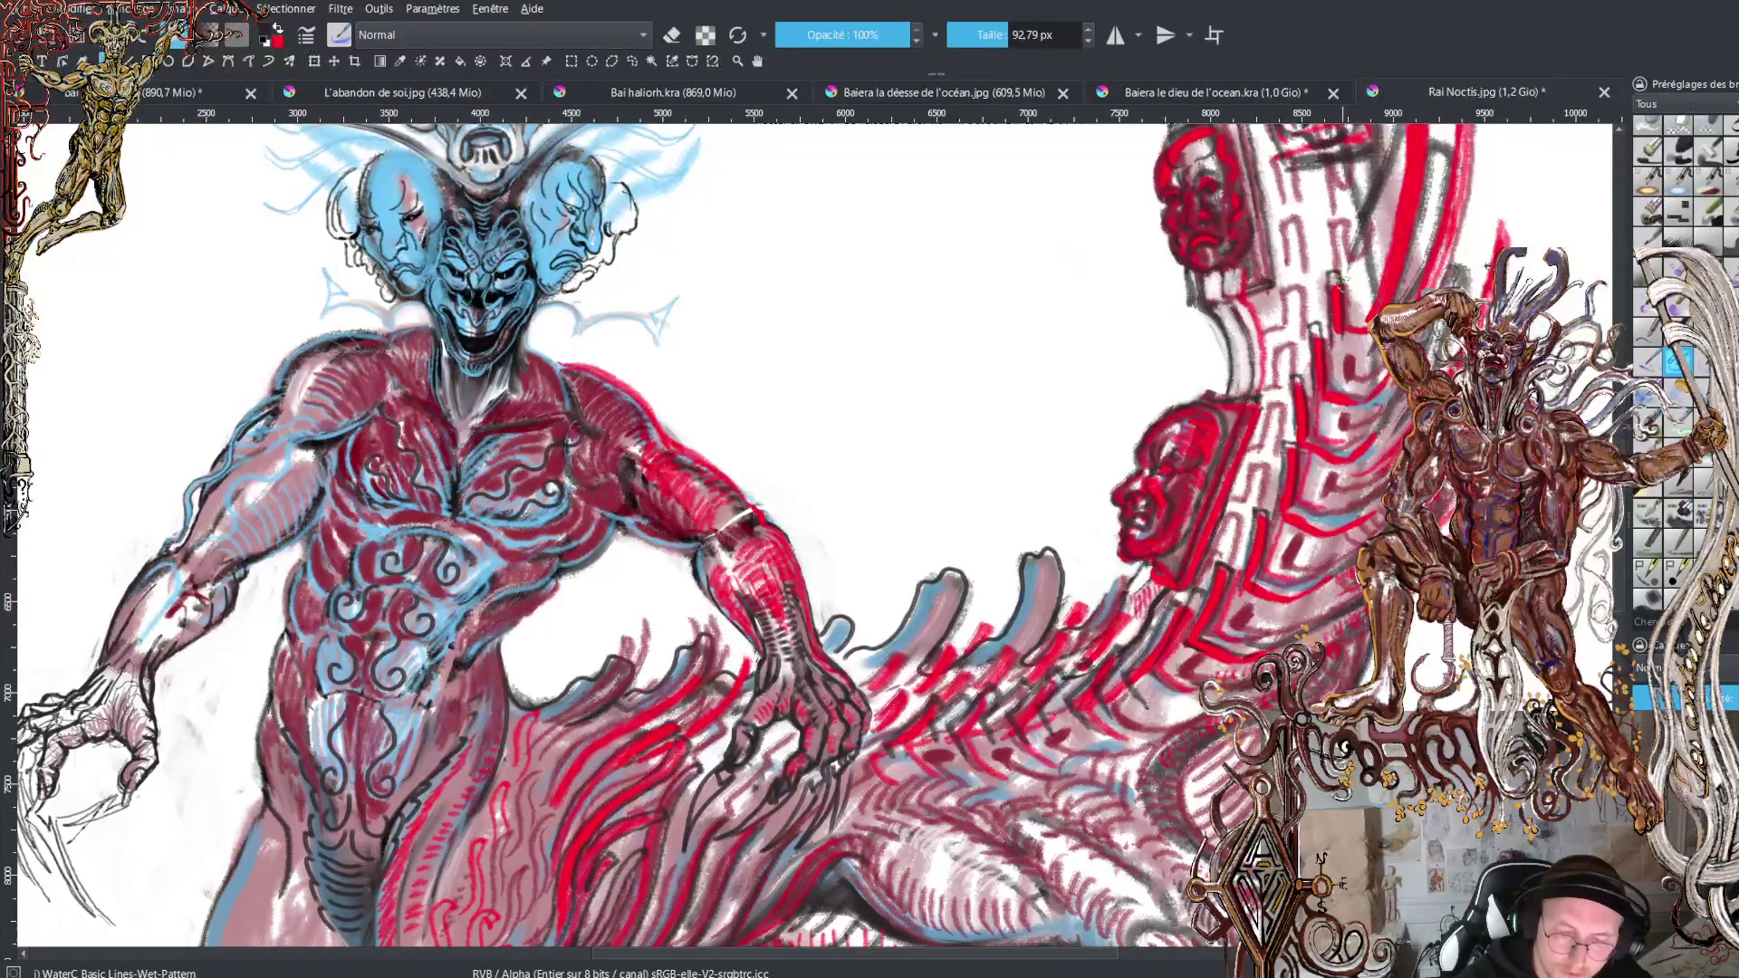
left_click_drag(1328, 203, 1348, 268)
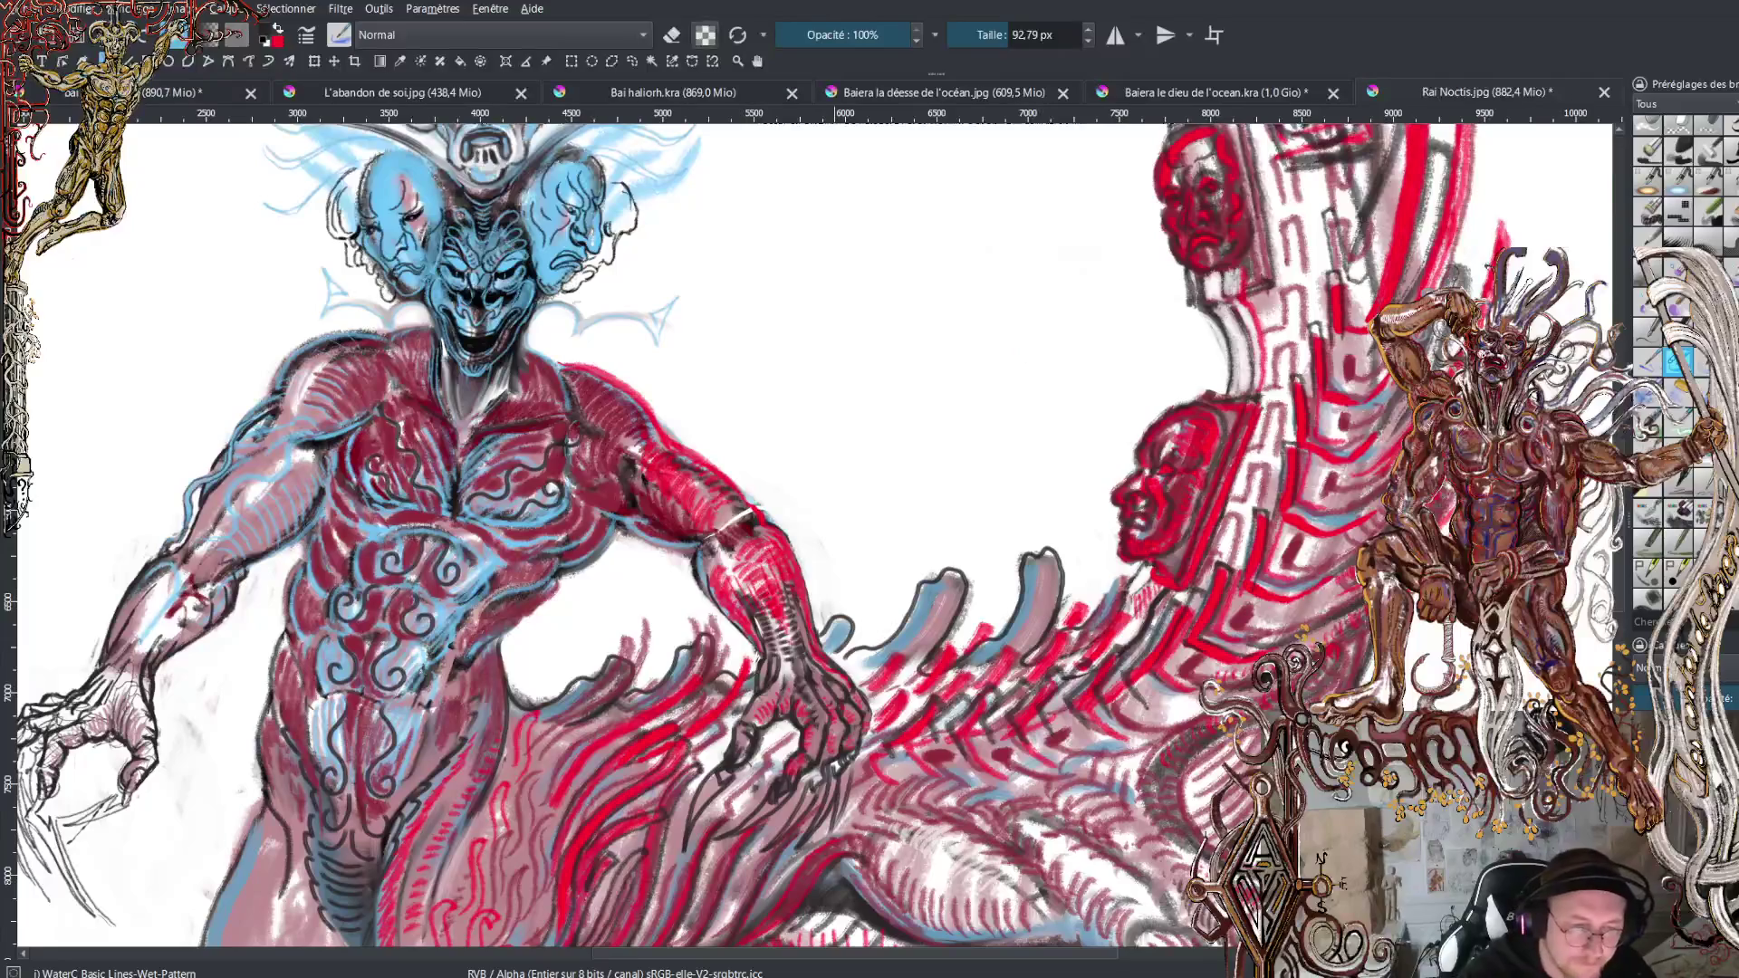
Switch to a roughly 189 px eraser and remove the dark crest outlines below the arm.
left_click(675, 35)
key("bracketright")
key("bracketright")
key("bracketright")
mouse_move(1033, 562)
left_mouse_down()
mouse_move(1010, 614)
mouse_move(838, 612)
mouse_move(854, 612)
left_mouse_up()
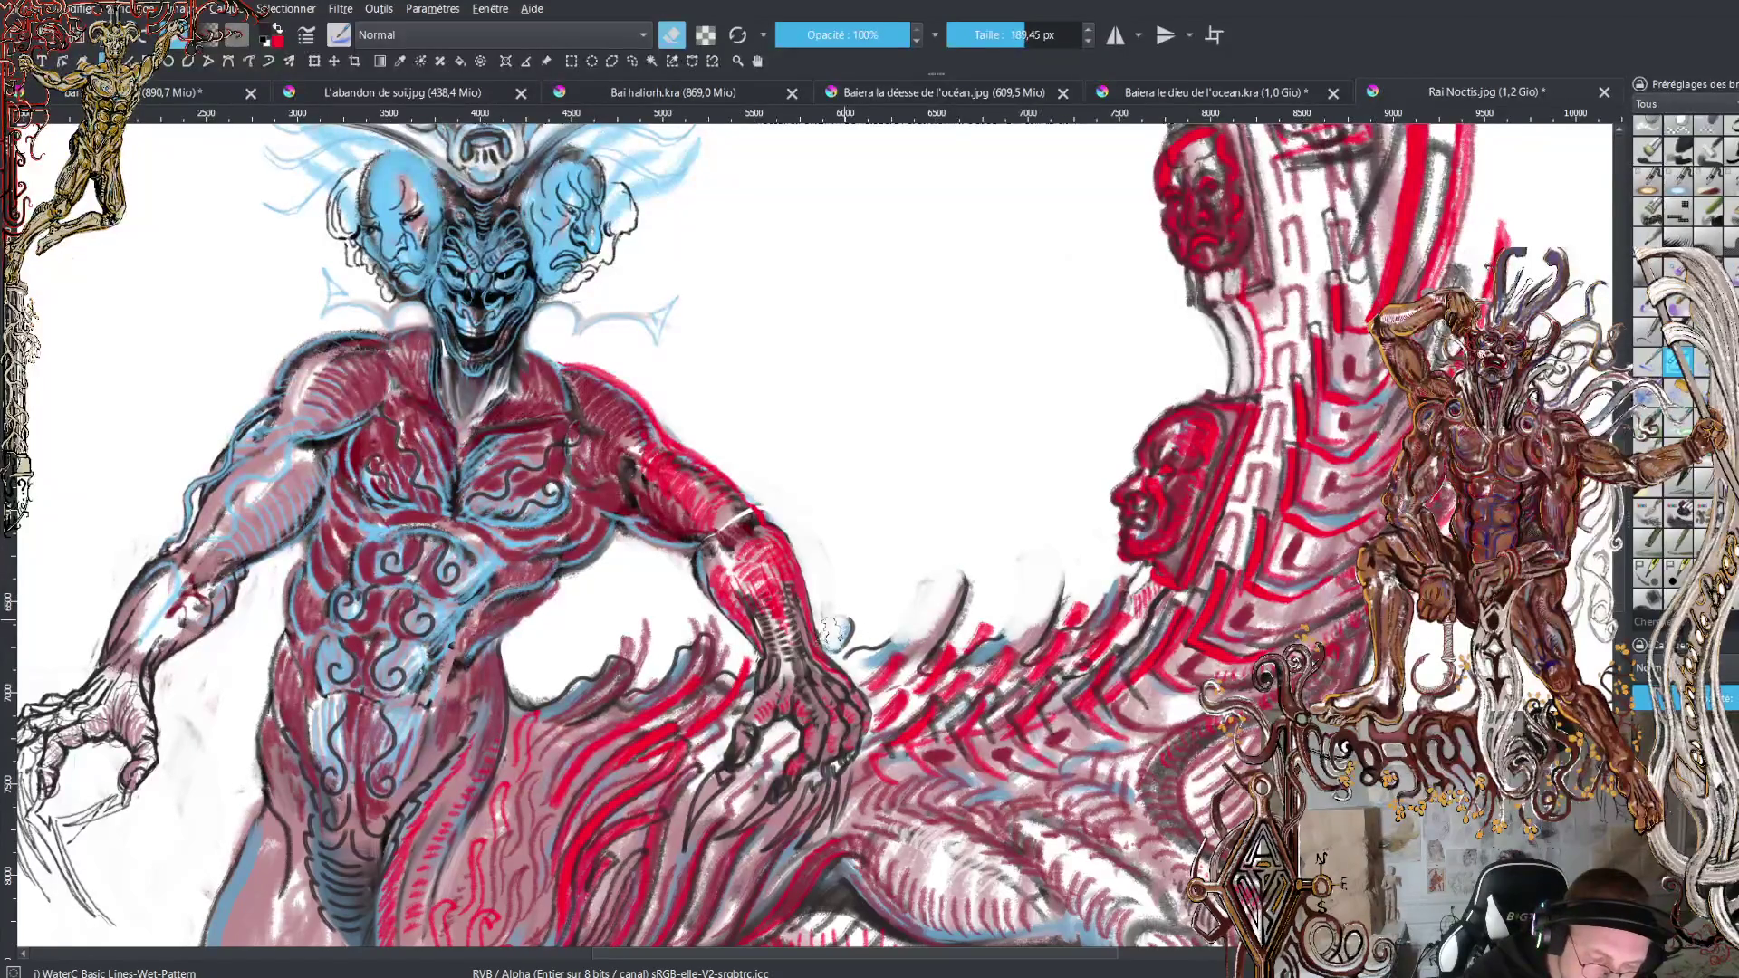
mouse_move(675, 641)
left_mouse_down()
mouse_move(690, 616)
mouse_move(564, 681)
mouse_move(602, 649)
left_mouse_up()
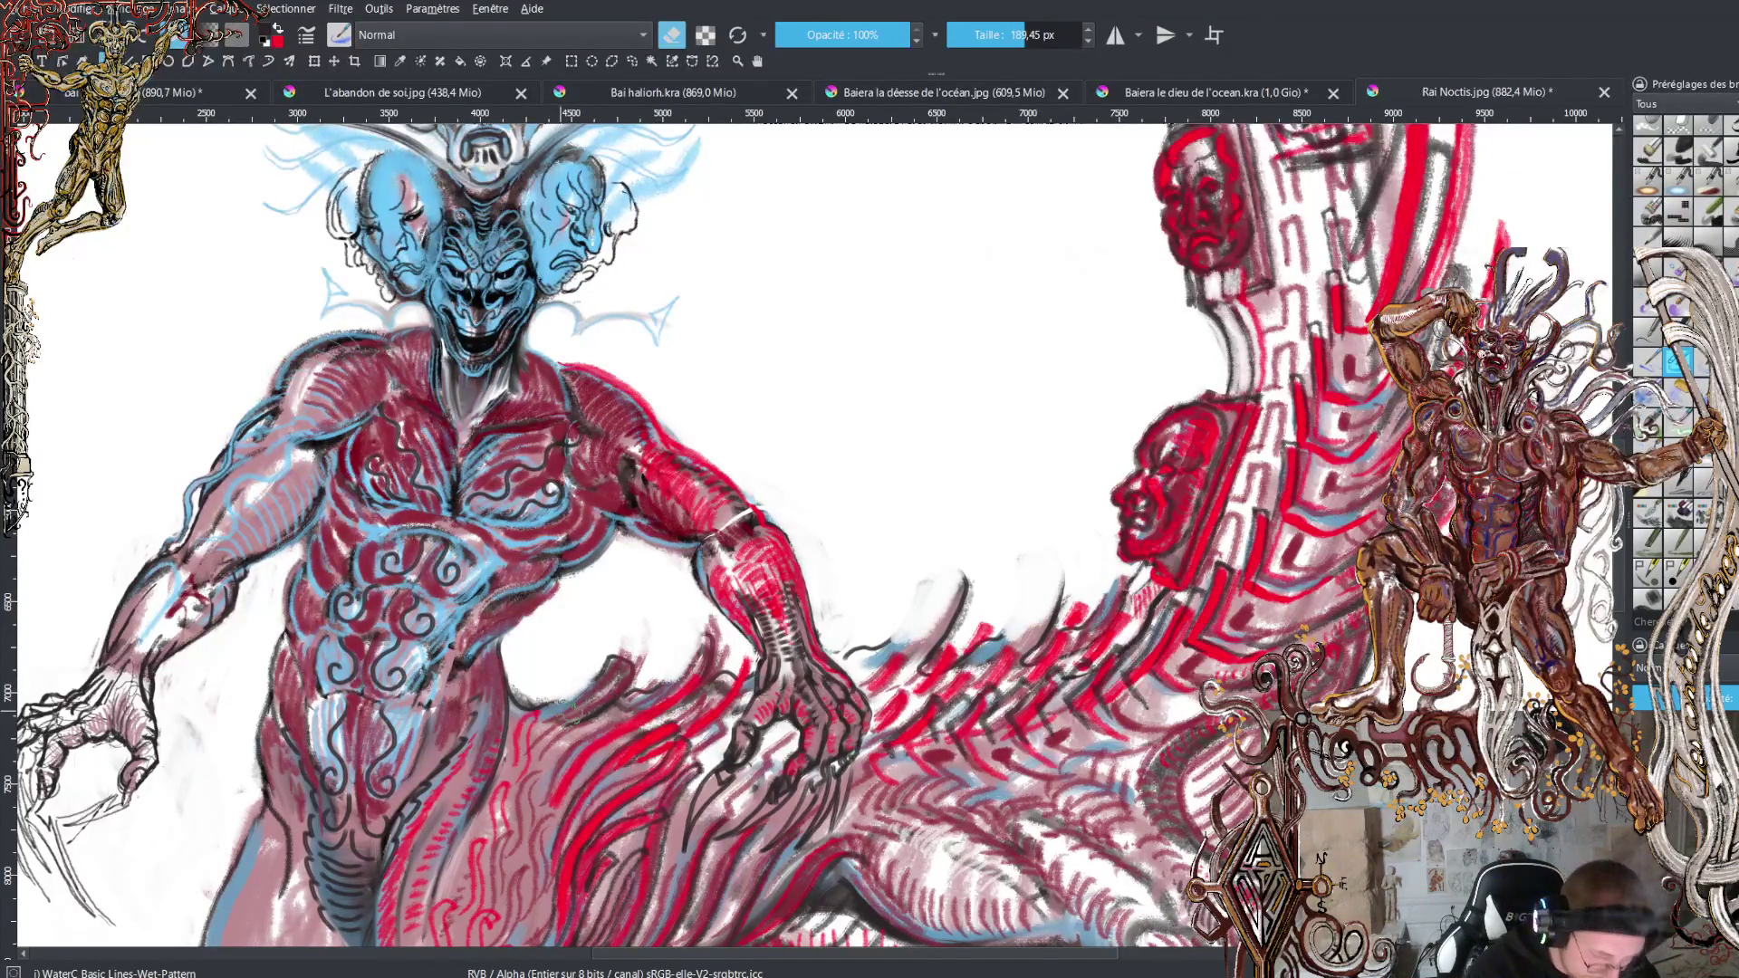
Turn off the eraser and paint a row of red spiky crests along the tail's back.
key("e")
key("x")
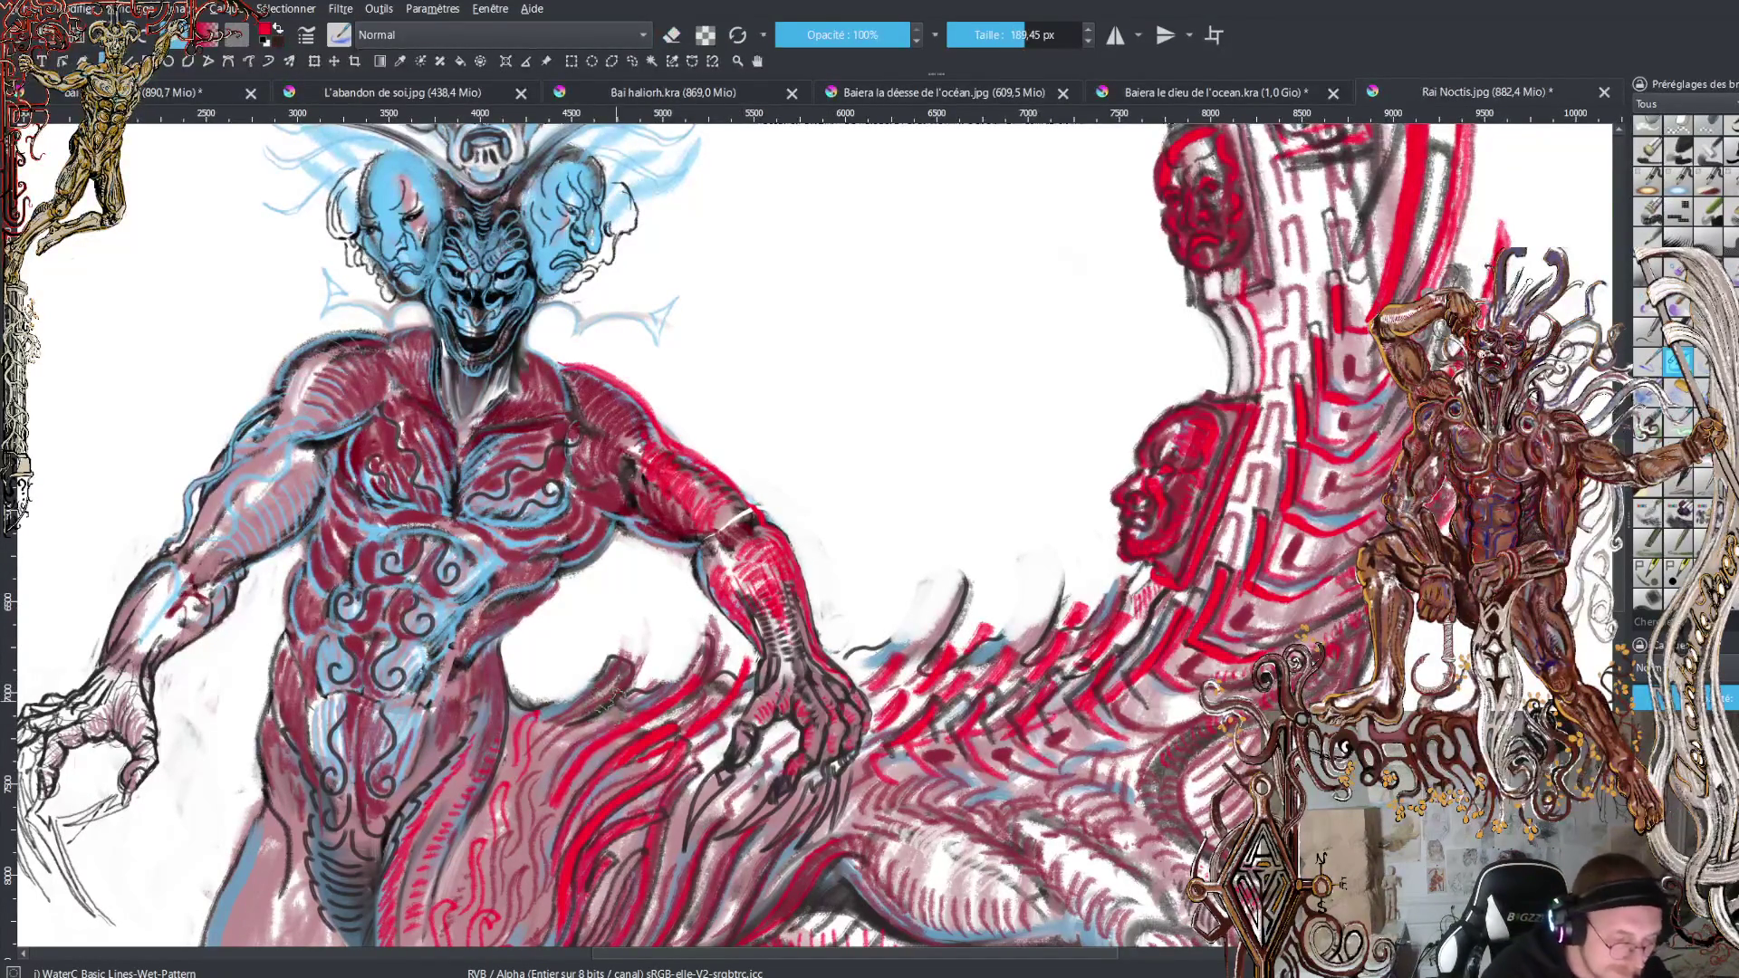
left_click_drag(536, 712, 599, 644)
mouse_move(544, 712)
left_mouse_down()
mouse_move(504, 651)
mouse_move(561, 692)
mouse_move(567, 658)
mouse_move(657, 647)
left_mouse_up()
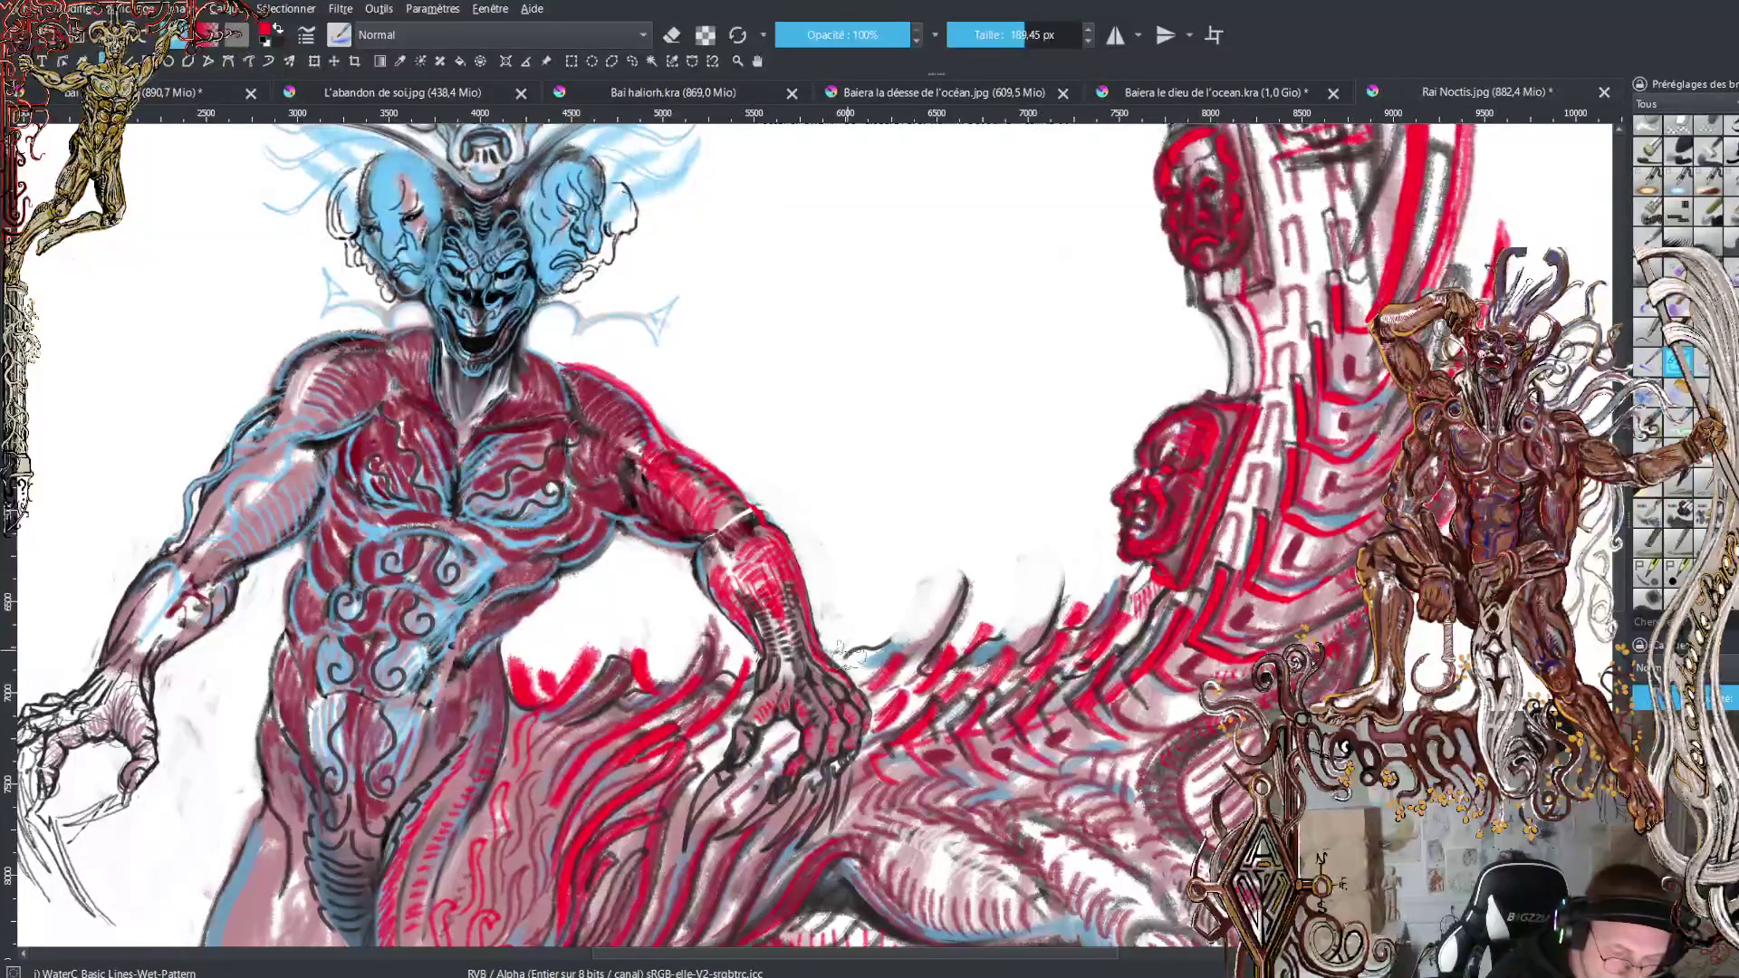
left_click_drag(844, 648, 843, 595)
mouse_move(856, 645)
left_mouse_down()
mouse_move(853, 603)
mouse_move(868, 645)
mouse_move(958, 584)
left_mouse_up()
mouse_move(953, 646)
left_mouse_down()
mouse_move(980, 611)
mouse_move(933, 578)
left_mouse_up()
left_click_drag(951, 654, 1071, 552)
left_click_drag(1006, 609, 1033, 574)
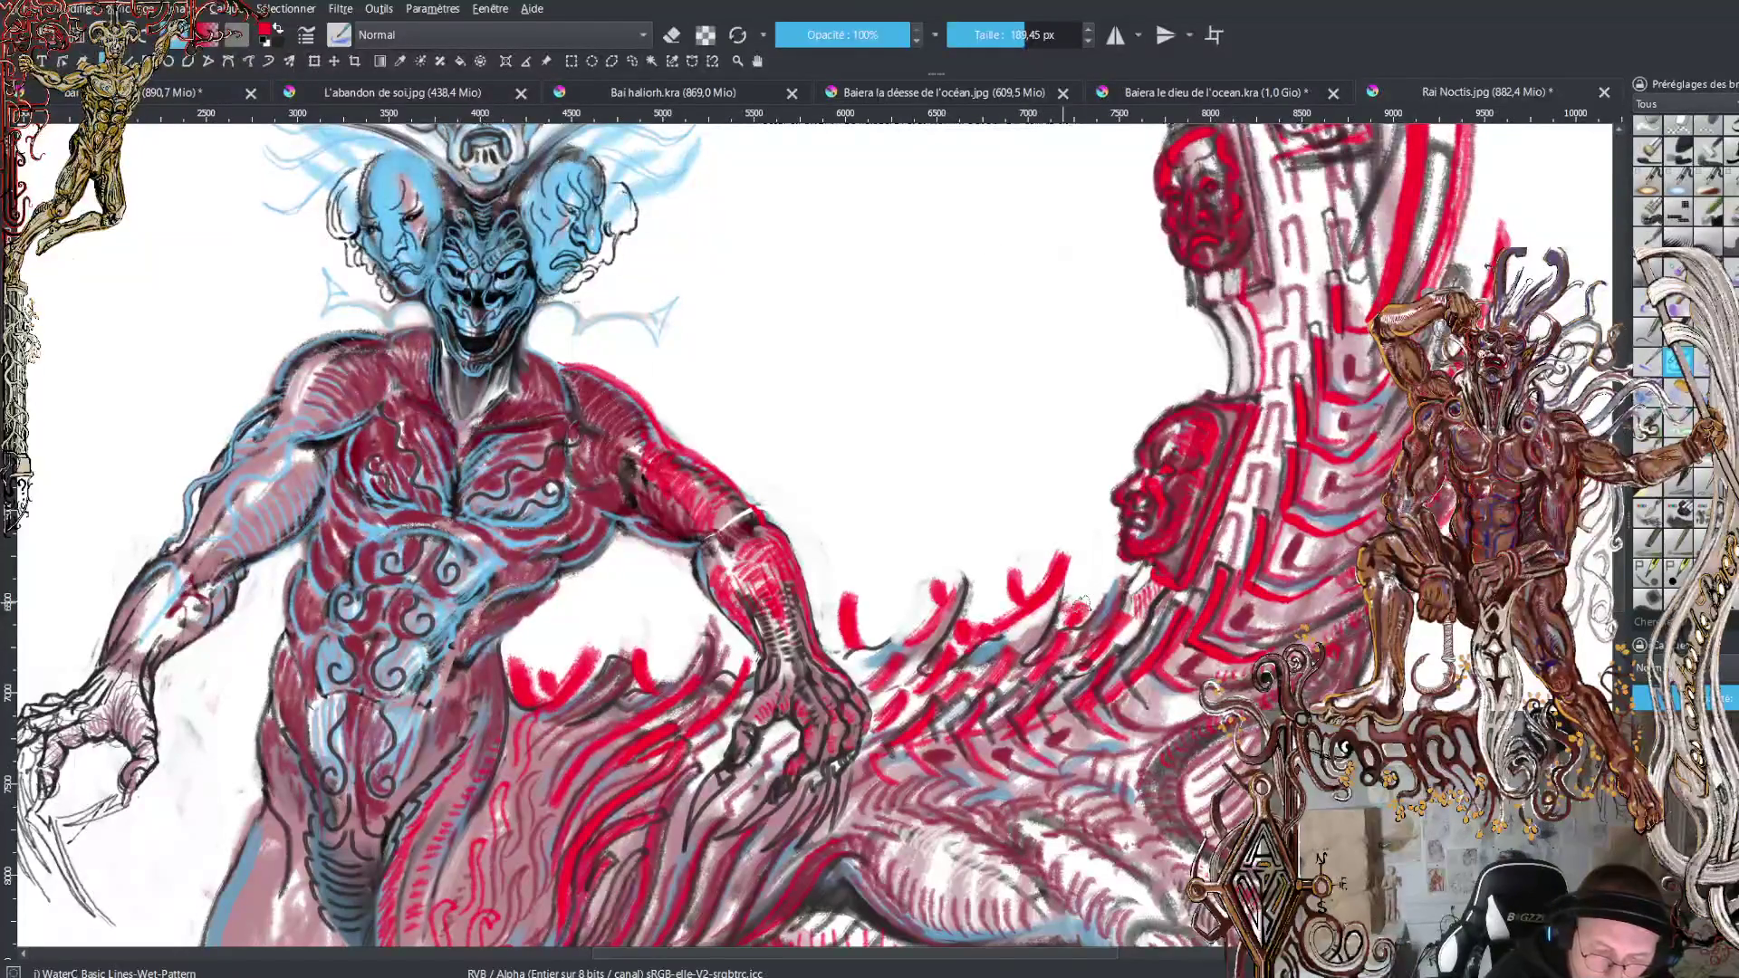
left_click(1074, 604, "ctrl")
left_click(1092, 602, "ctrl")
mouse_move(1074, 623)
left_mouse_down()
mouse_move(1177, 566)
mouse_move(1155, 590)
left_mouse_up()
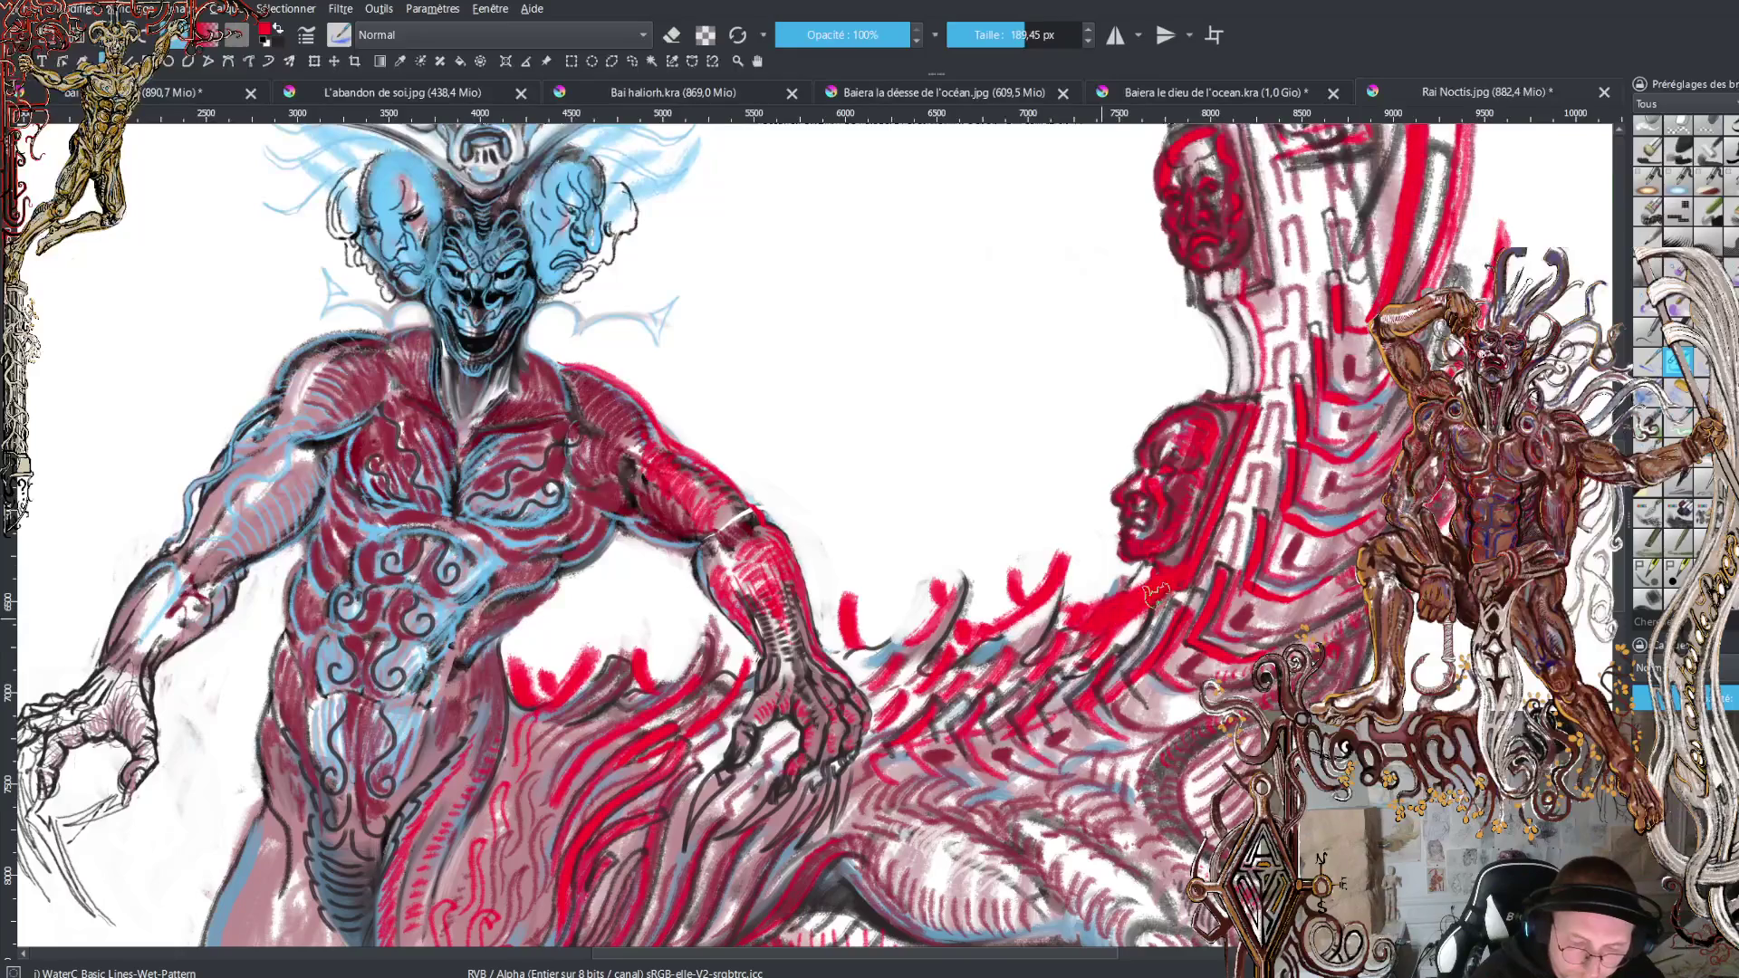
Alternate black and red to edge the crests and the line below the face with dark outlines.
key("x")
mouse_move(1118, 648)
left_mouse_down()
mouse_move(1196, 572)
mouse_move(1069, 623)
mouse_move(1085, 553)
mouse_move(1078, 632)
left_mouse_up()
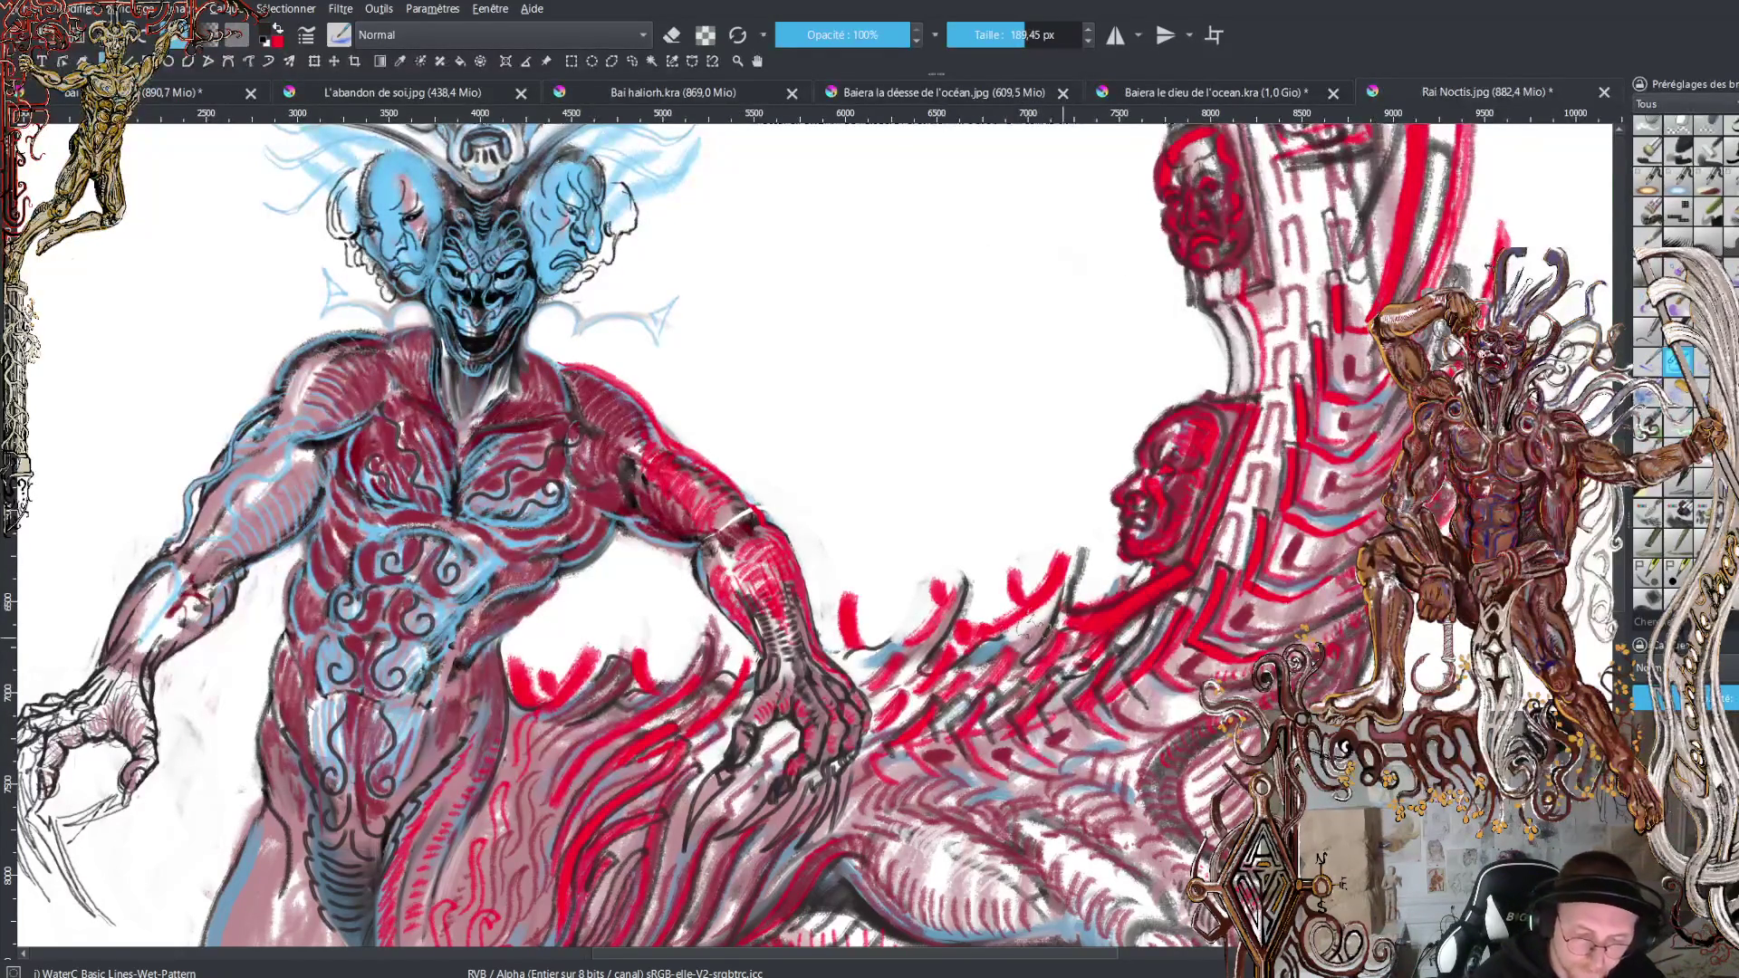
mouse_move(944, 669)
left_mouse_down()
mouse_move(1022, 626)
mouse_move(1069, 548)
left_mouse_up()
key("x")
key("x")
mouse_move(1046, 633)
left_mouse_down()
mouse_move(1076, 521)
mouse_move(1024, 608)
mouse_move(946, 555)
mouse_move(924, 591)
left_mouse_up()
key("x")
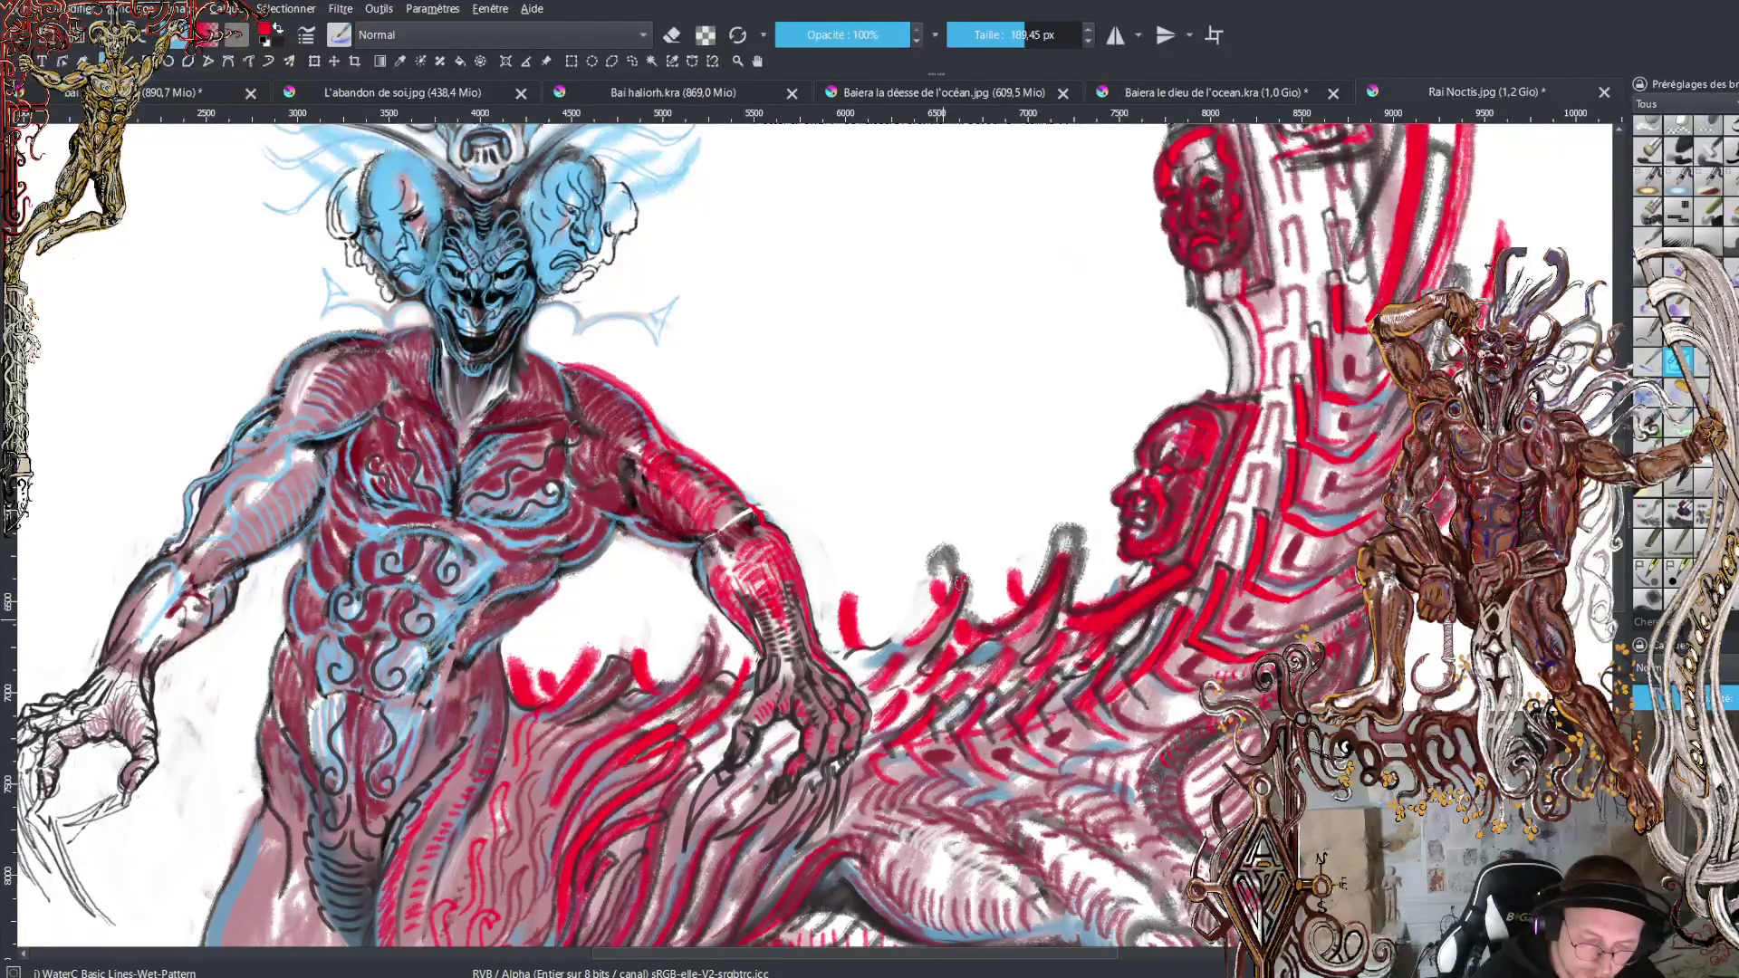
key("x")
left_click_drag(859, 600, 838, 648)
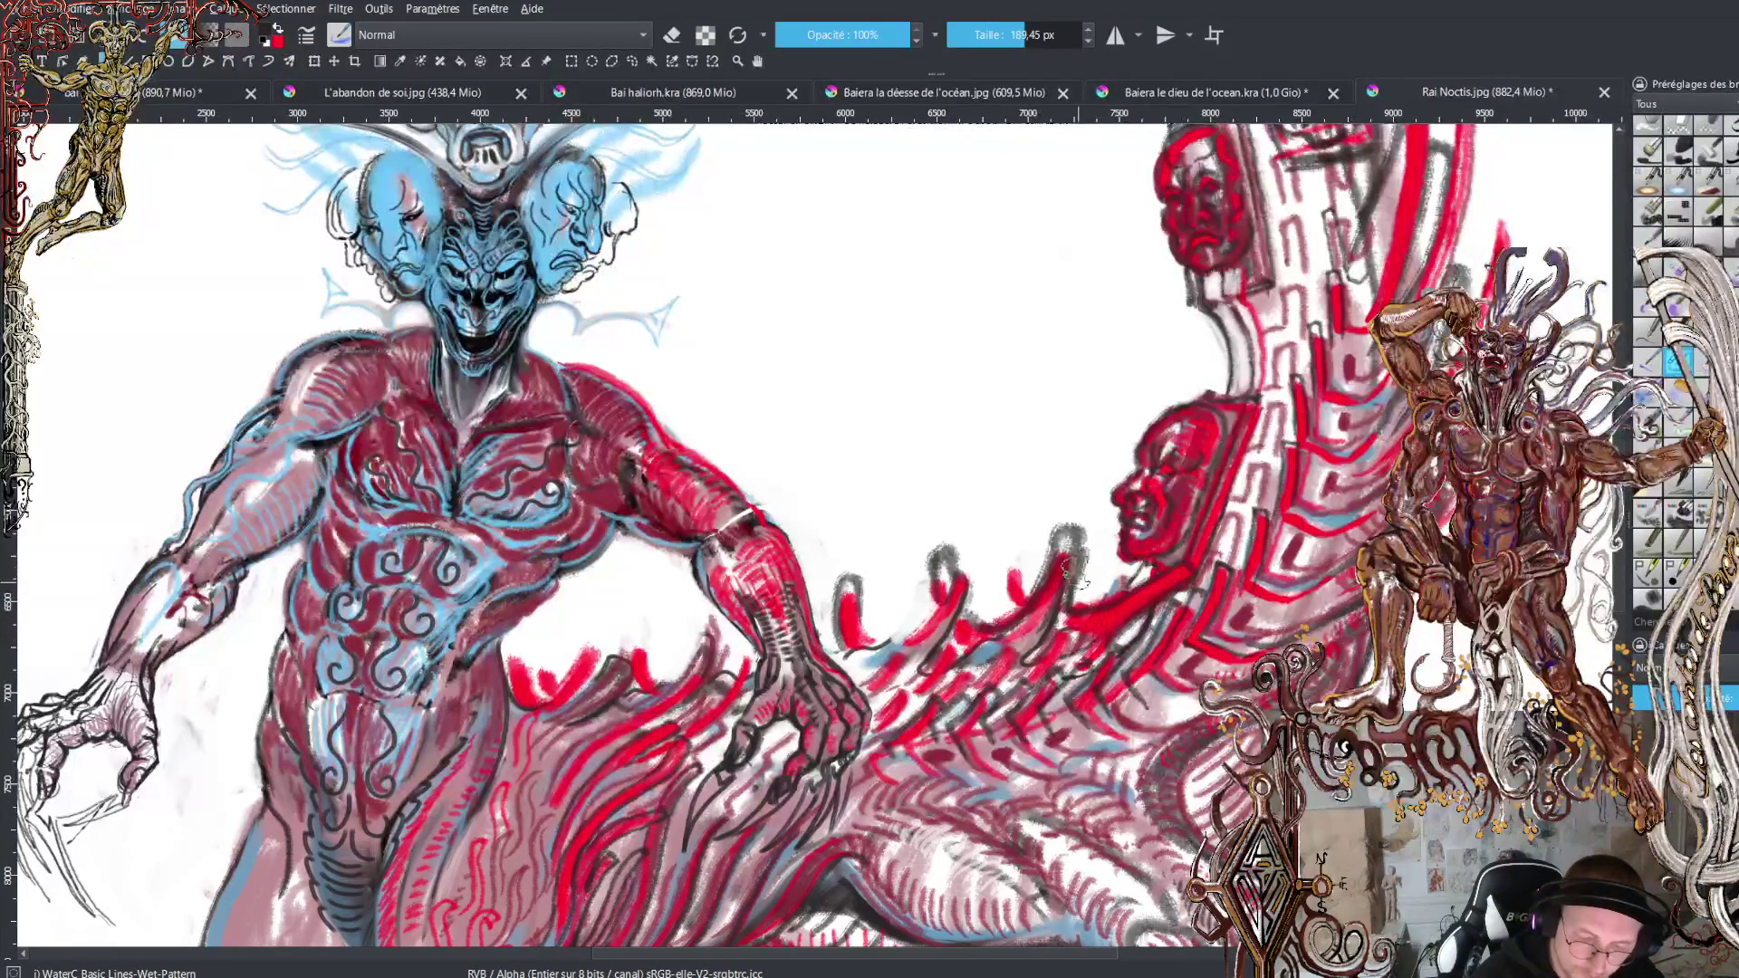
left_click_drag(1092, 593, 1048, 625)
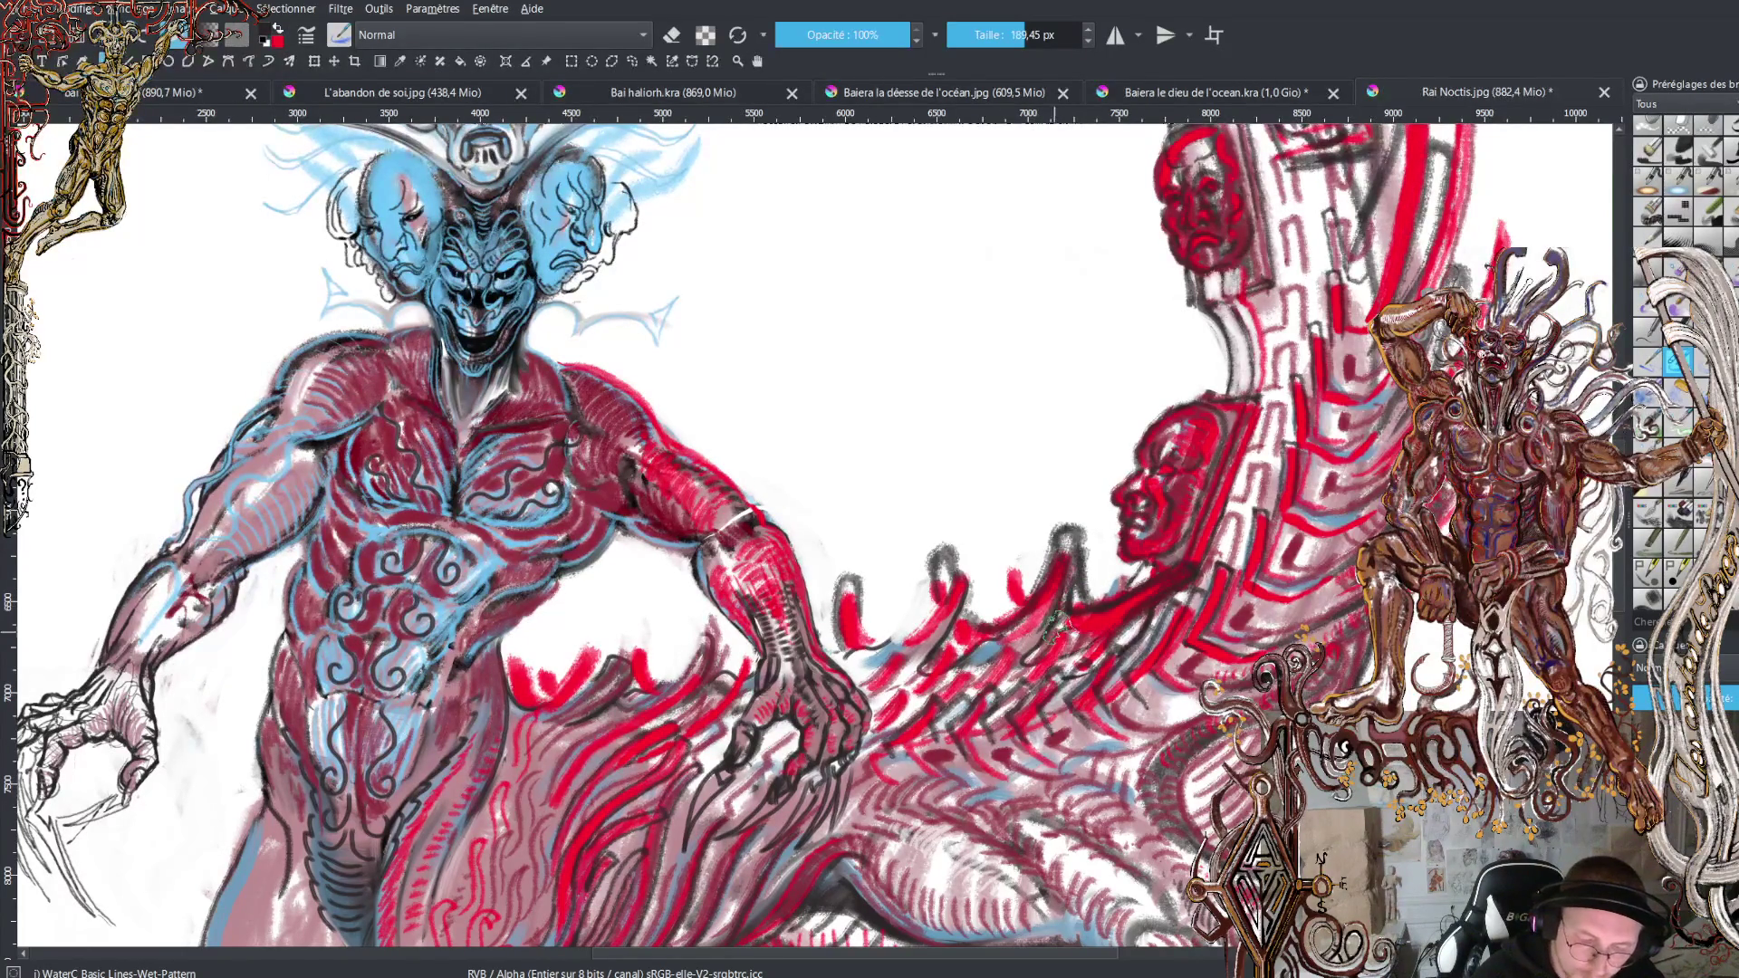
Erase part of the new crest strokes, then add red touches with a 77 px brush.
key("e")
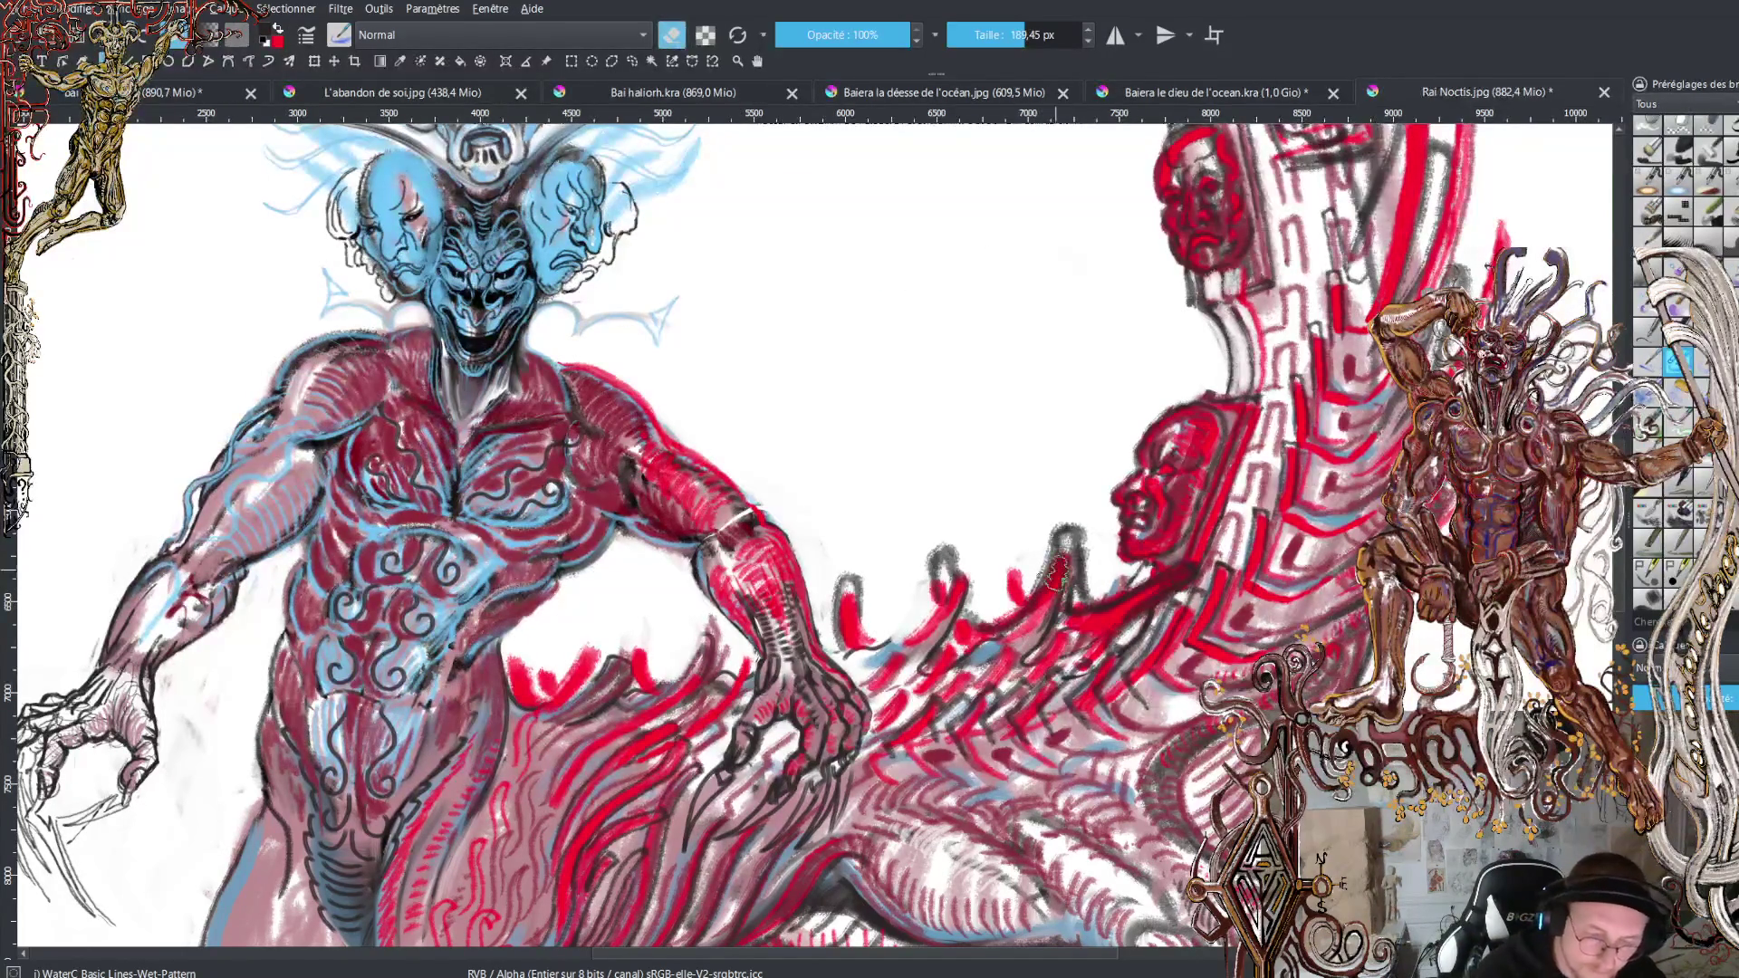
mouse_move(1001, 597)
left_mouse_down()
mouse_move(1040, 530)
mouse_move(1080, 610)
left_mouse_up()
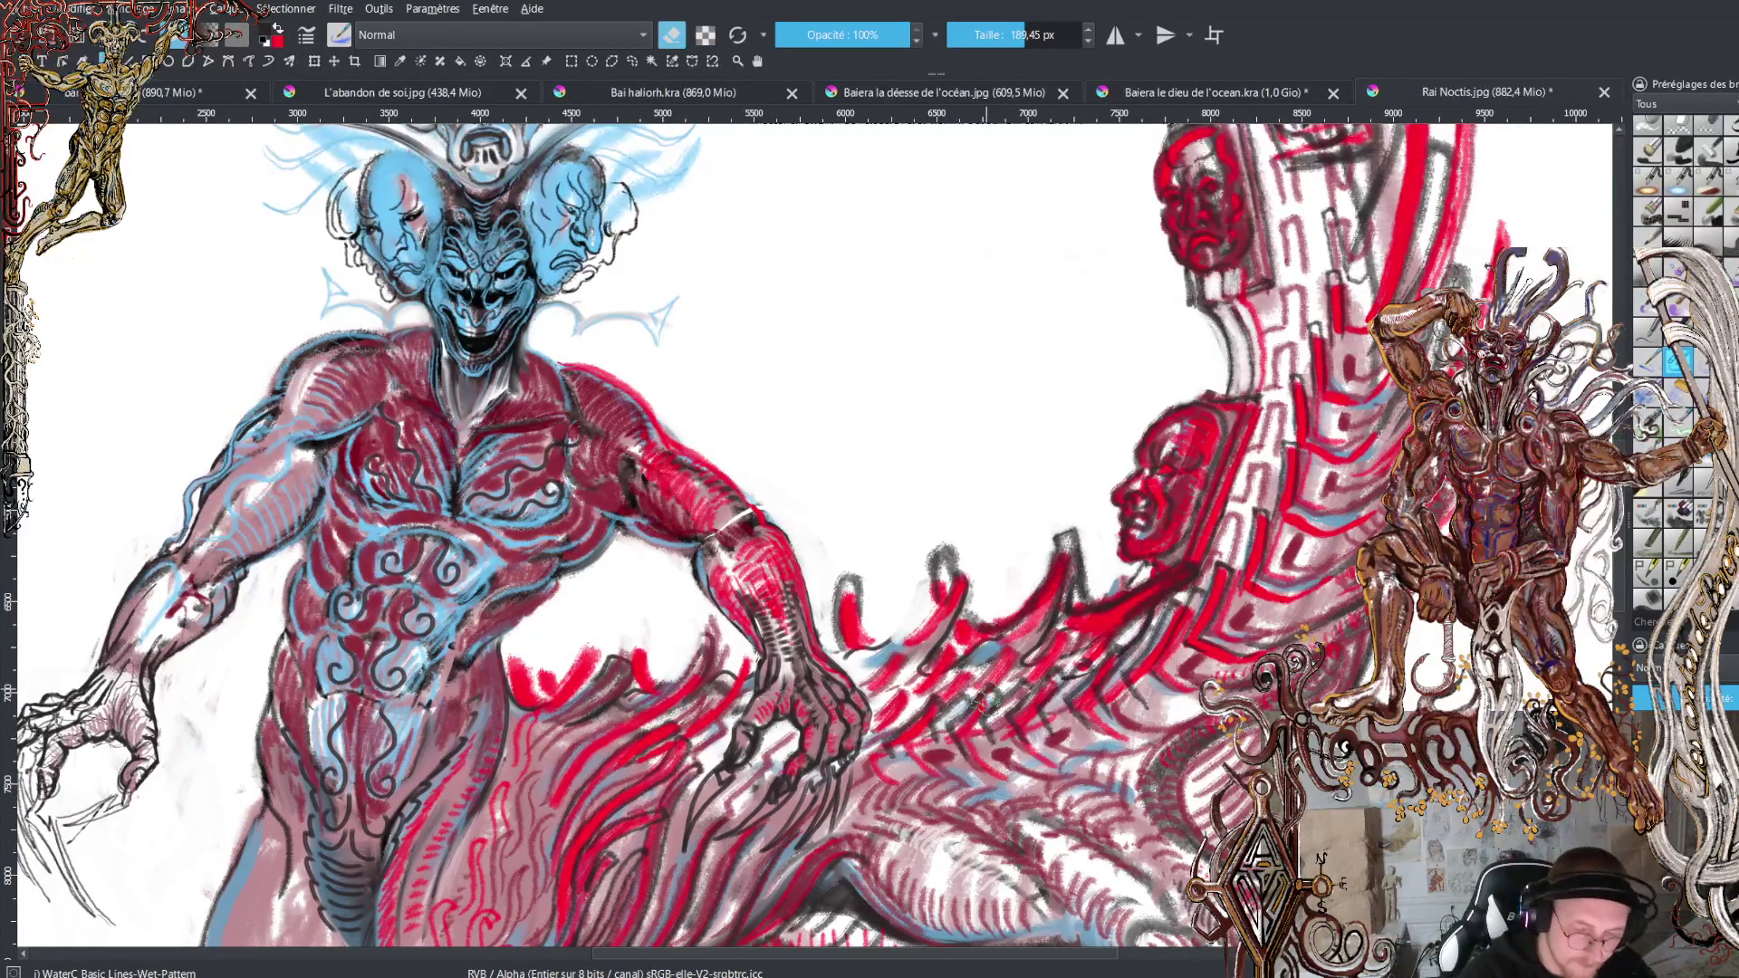
key("x")
key("e")
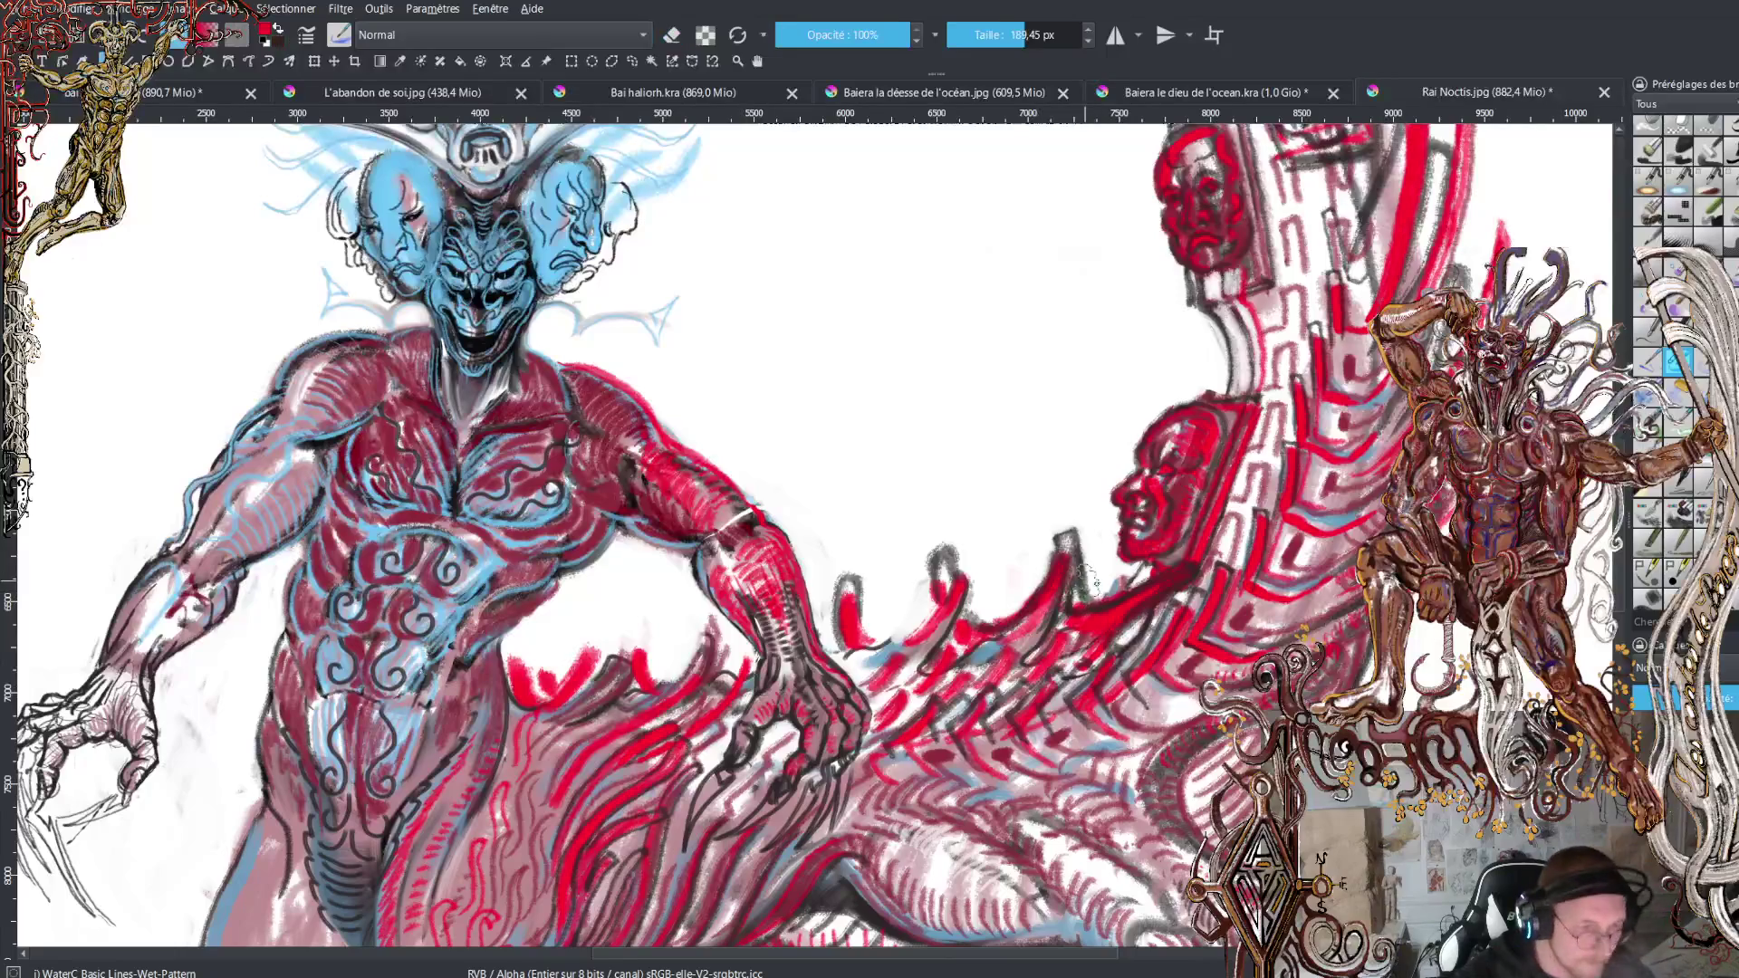
key("bracketleft")
key("bracketleft")
key("bracketleft")
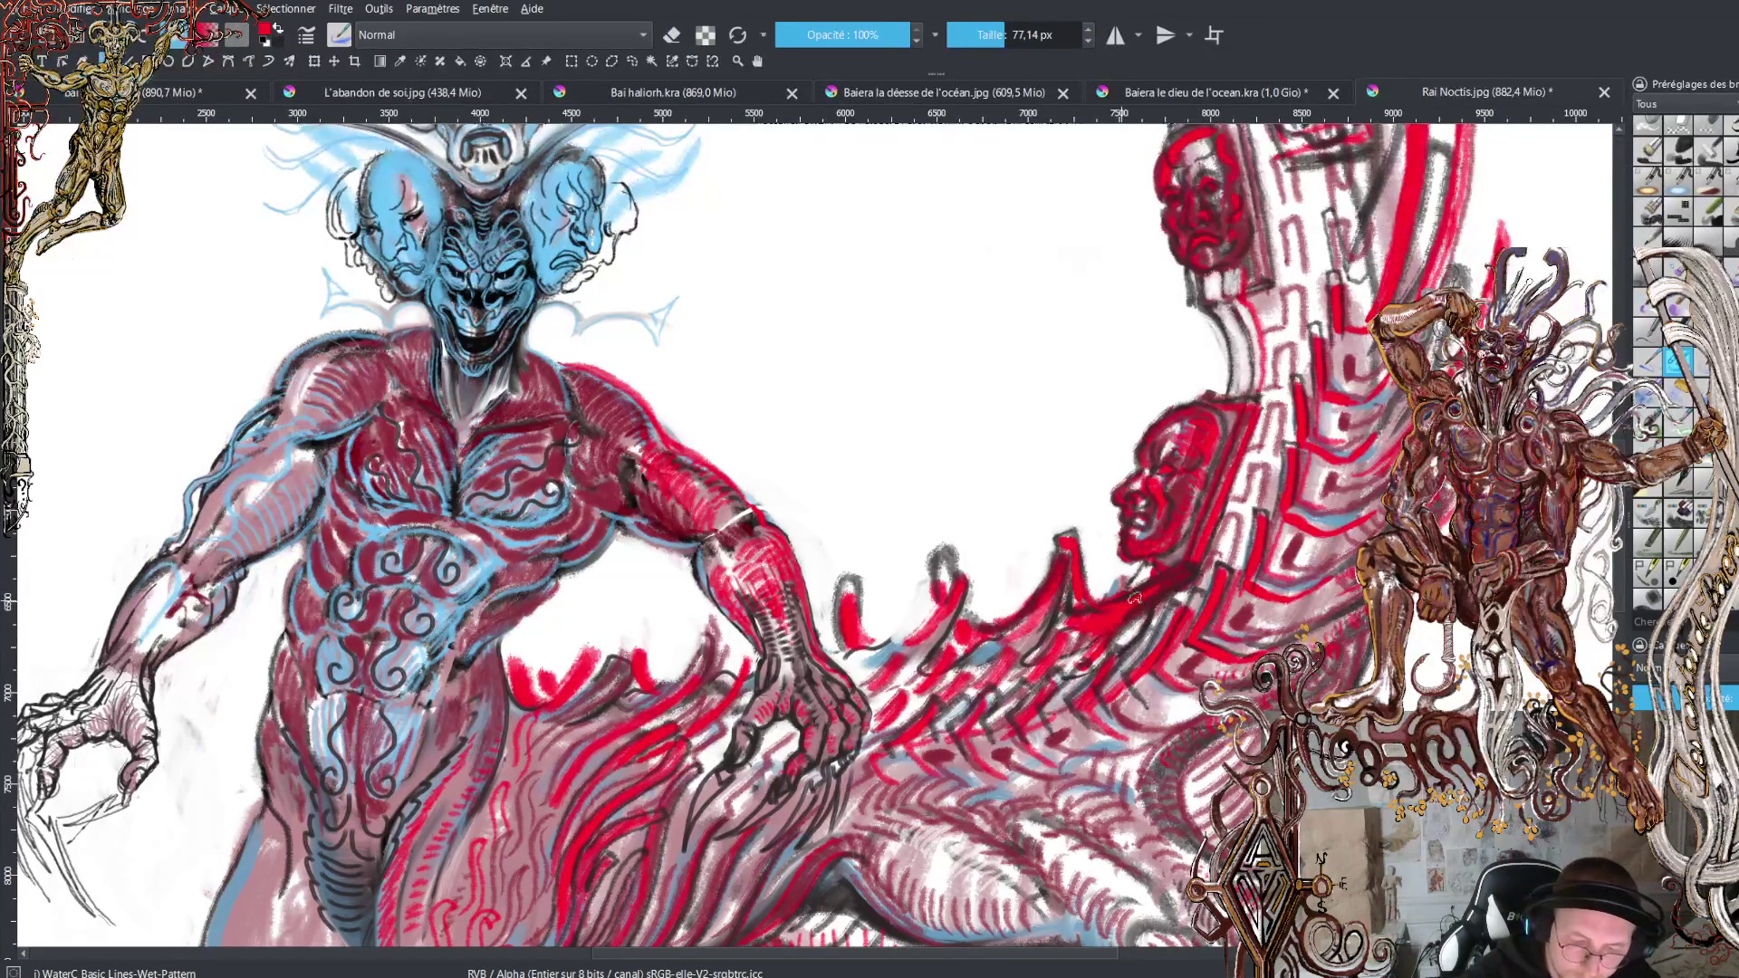
left_click_drag(1214, 563, 1212, 565)
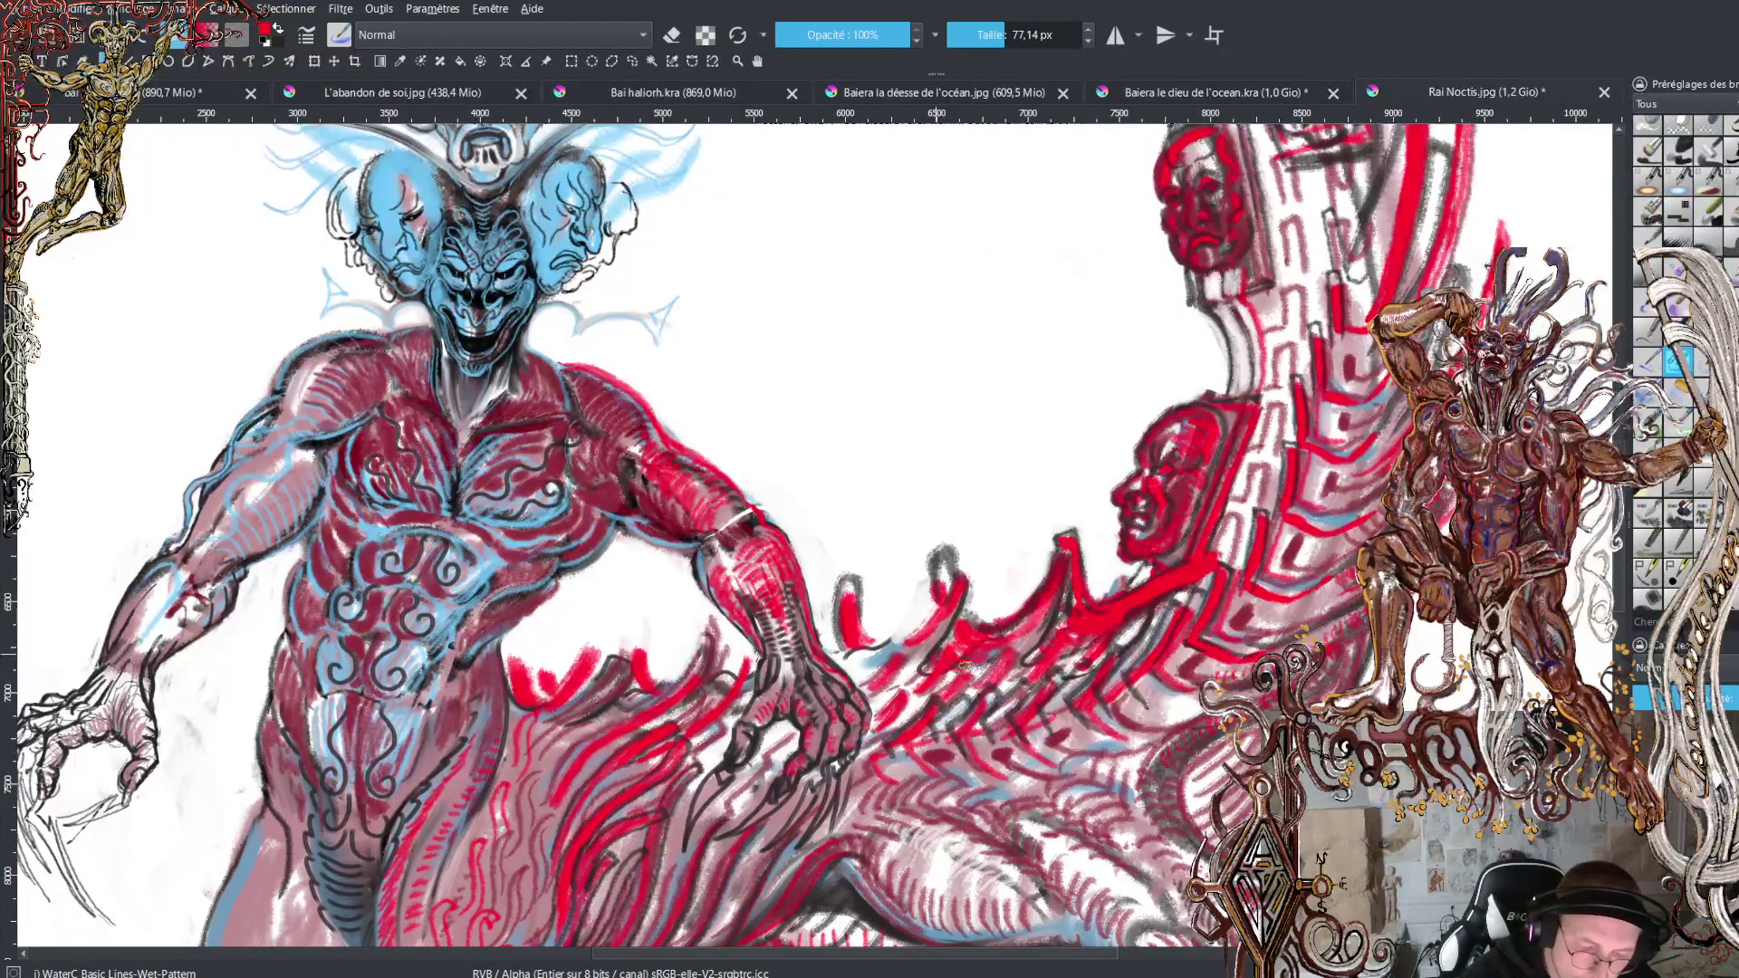
mouse_move(879, 636)
left_mouse_down()
mouse_move(915, 651)
mouse_move(860, 649)
mouse_move(838, 675)
mouse_move(914, 649)
left_mouse_up()
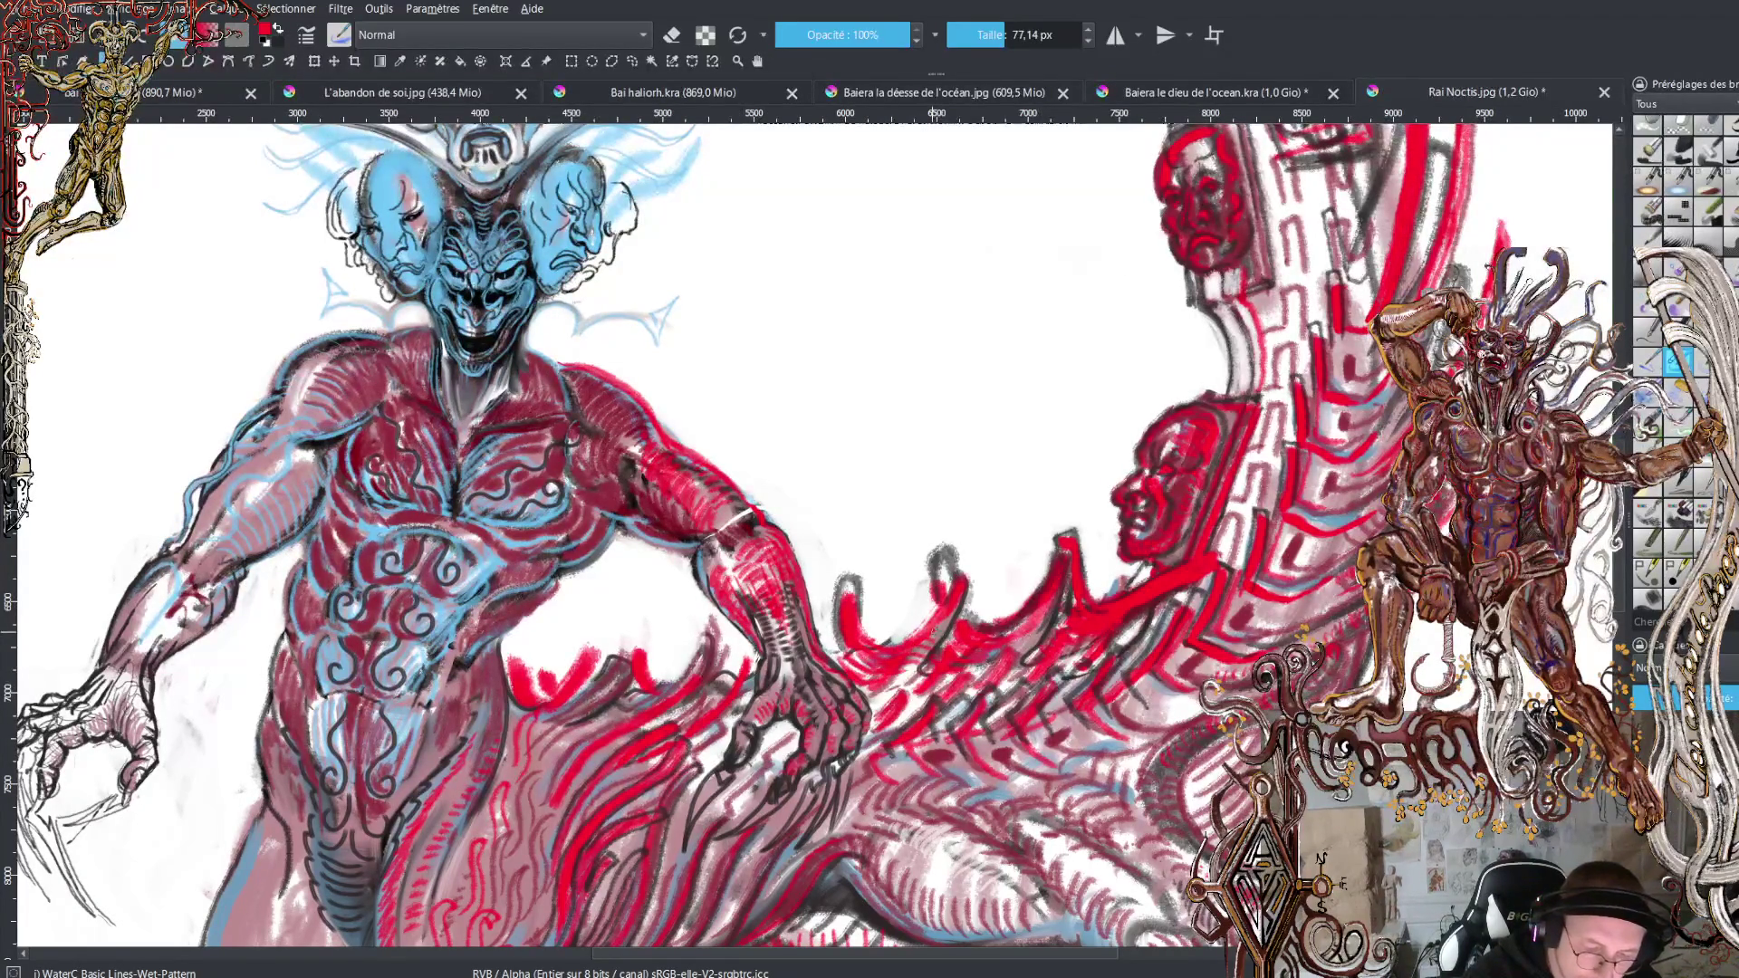
mouse_move(951, 581)
left_mouse_down()
mouse_move(971, 545)
mouse_move(976, 599)
left_mouse_up()
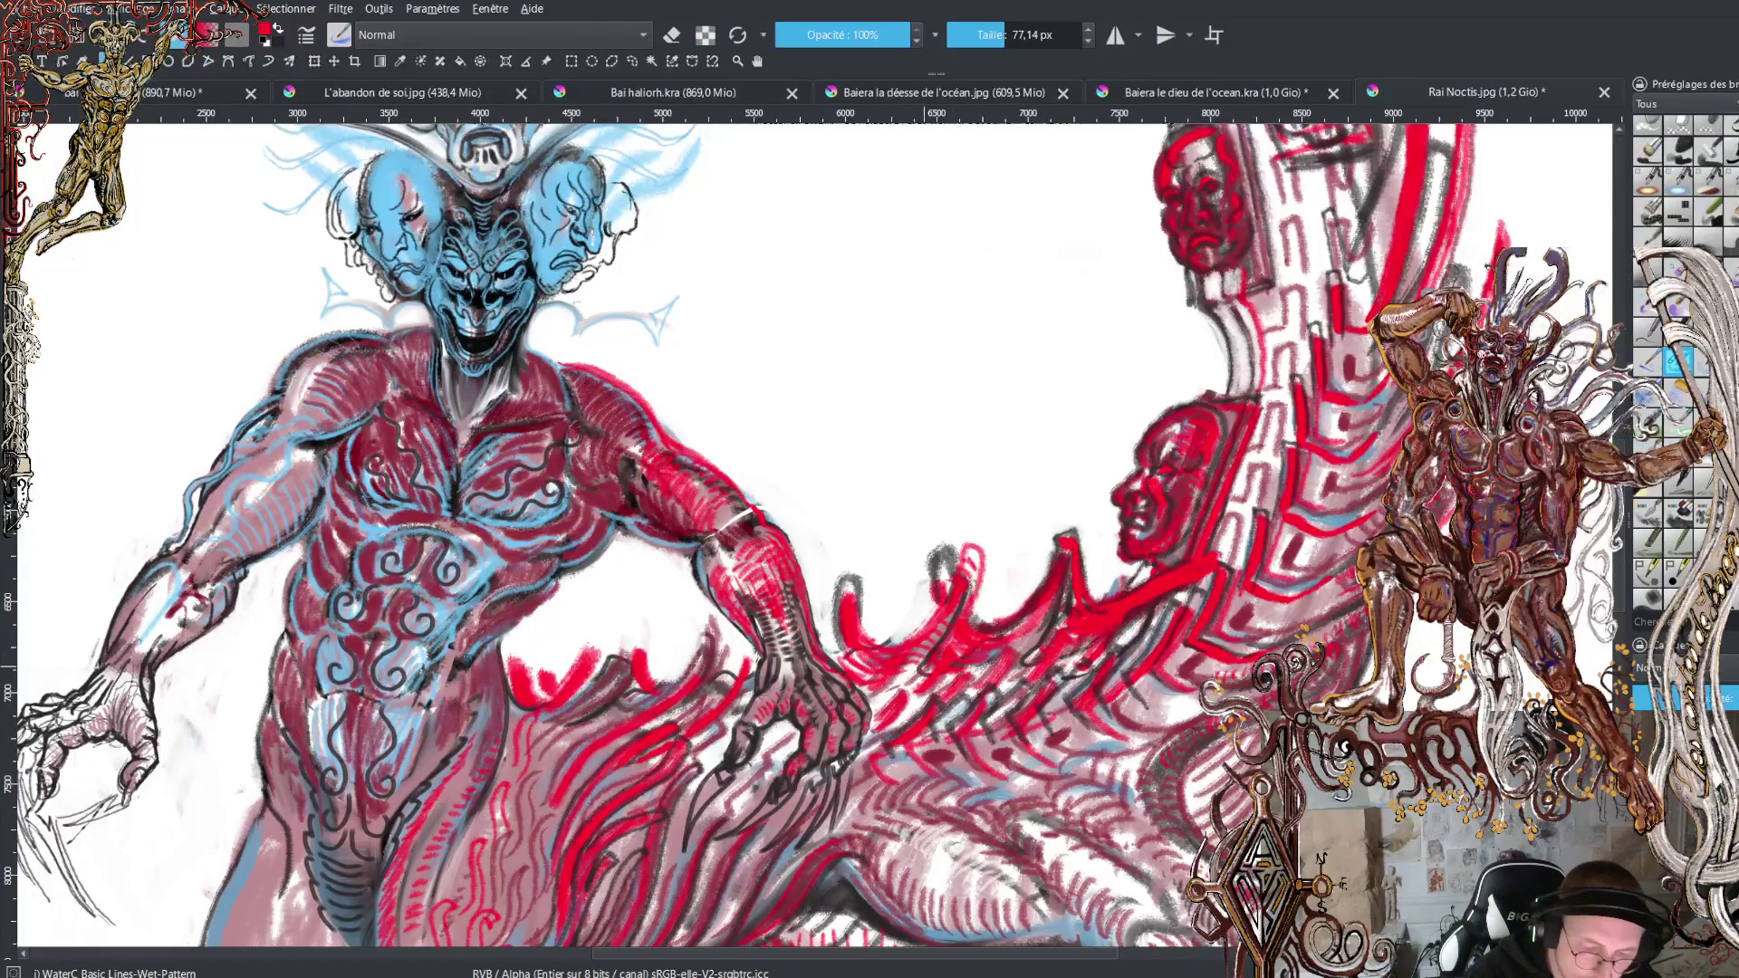
Outline the red crest in black and erase dark strokes on the creature's back.
key("x")
mouse_move(975, 607)
left_mouse_down()
mouse_move(988, 543)
mouse_move(943, 616)
mouse_move(888, 646)
left_mouse_up()
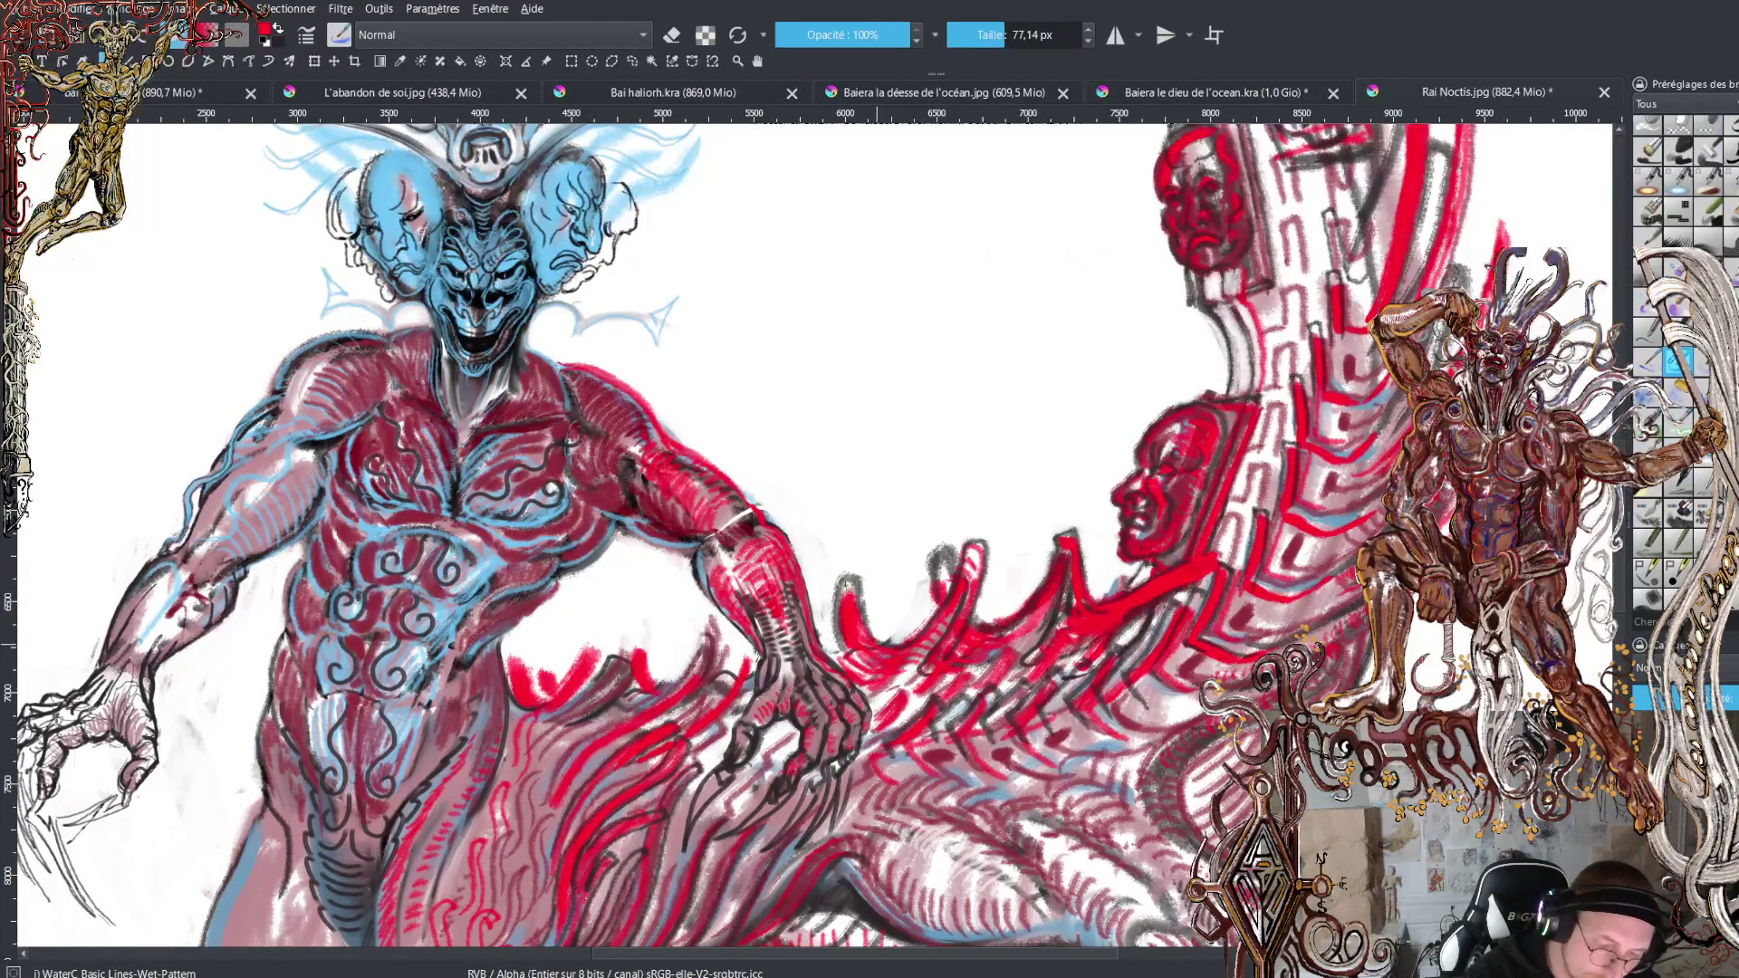
left_click_drag(847, 576, 829, 616)
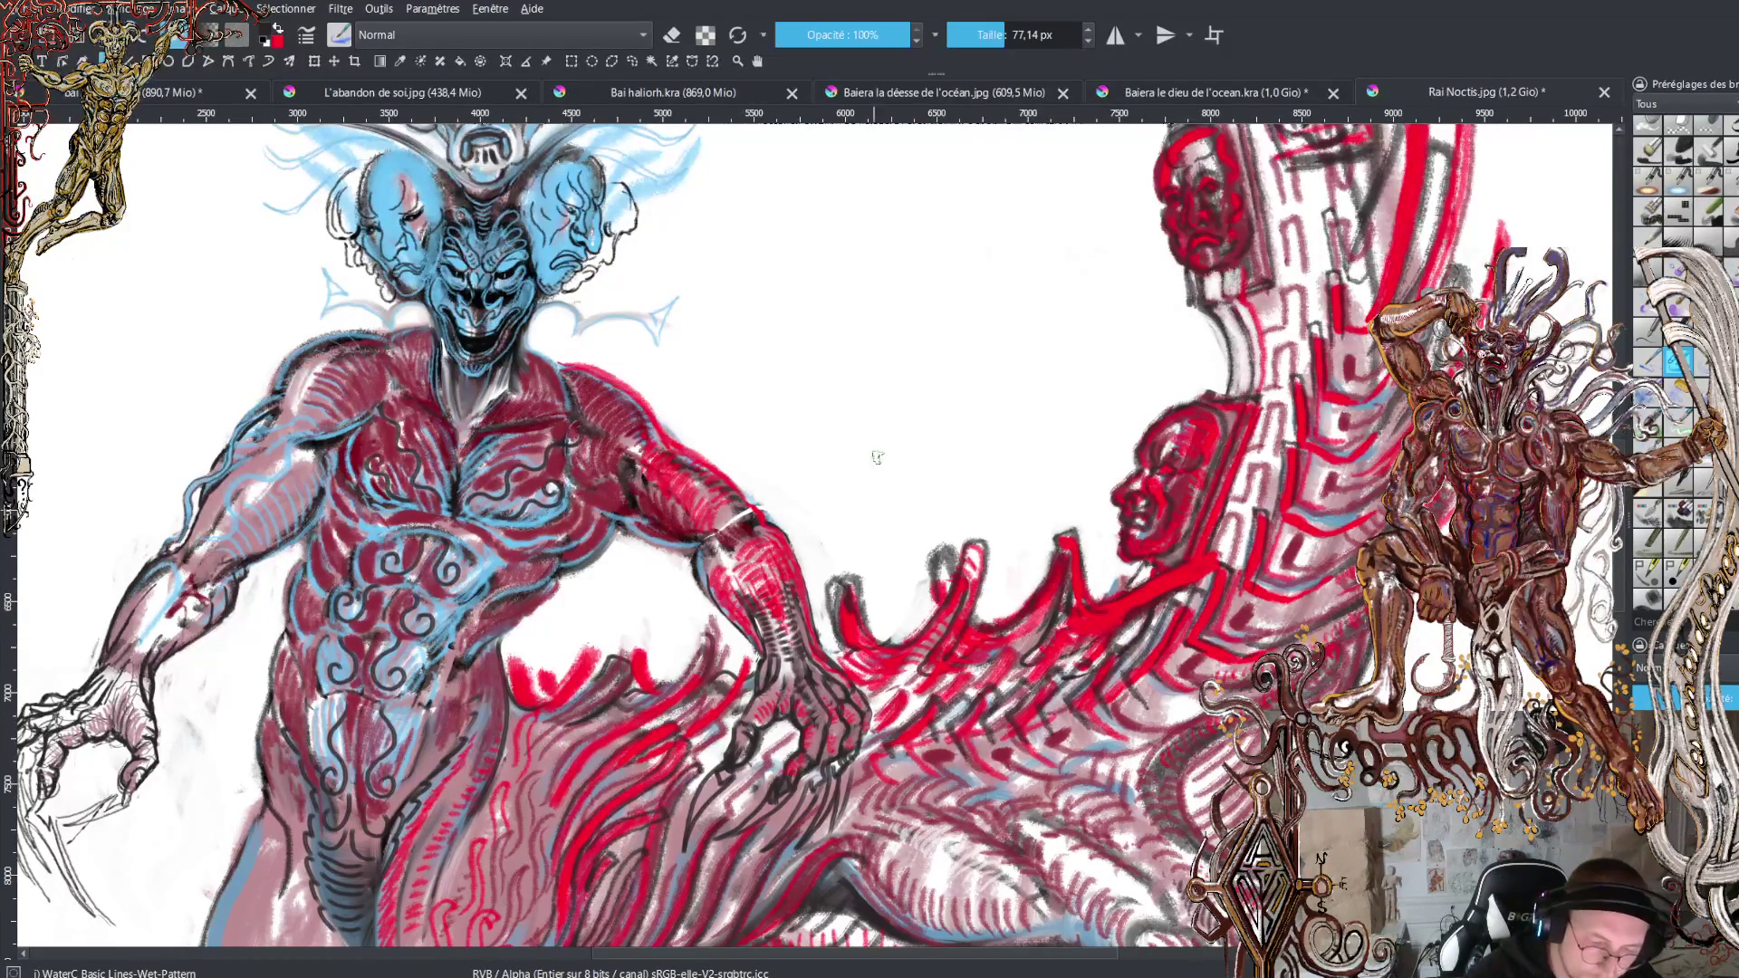
key("e")
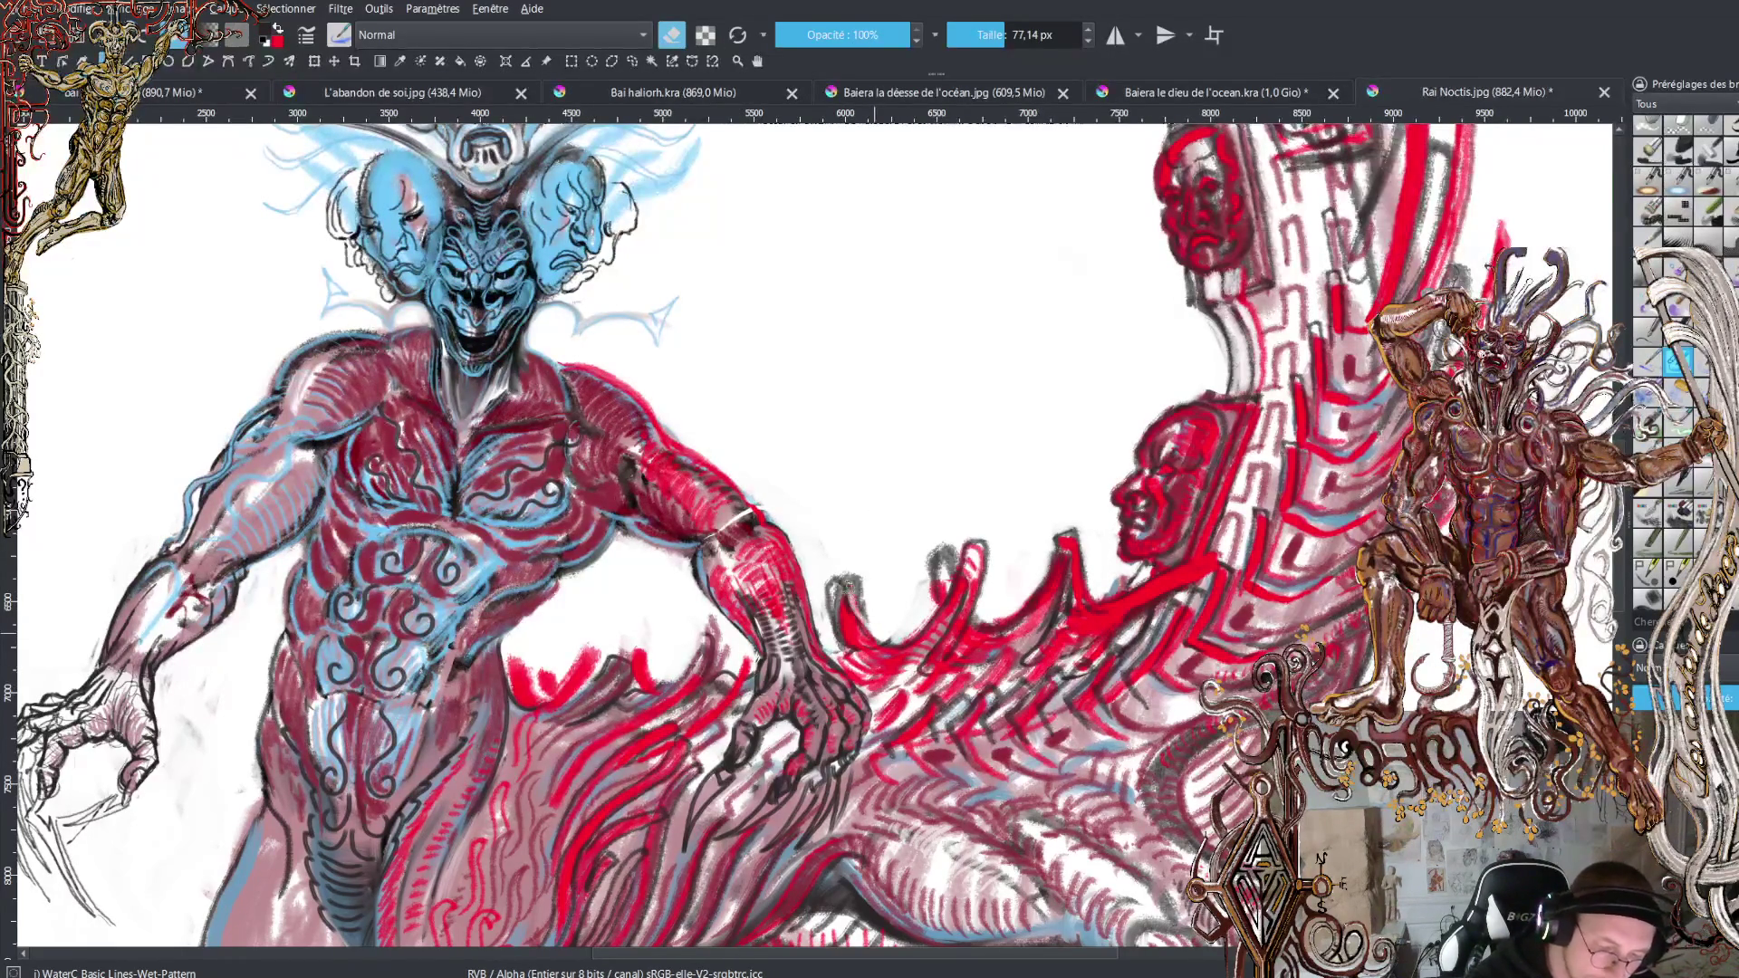
mouse_move(868, 624)
left_mouse_down()
mouse_move(850, 580)
mouse_move(871, 616)
mouse_move(824, 634)
mouse_move(838, 653)
left_mouse_up()
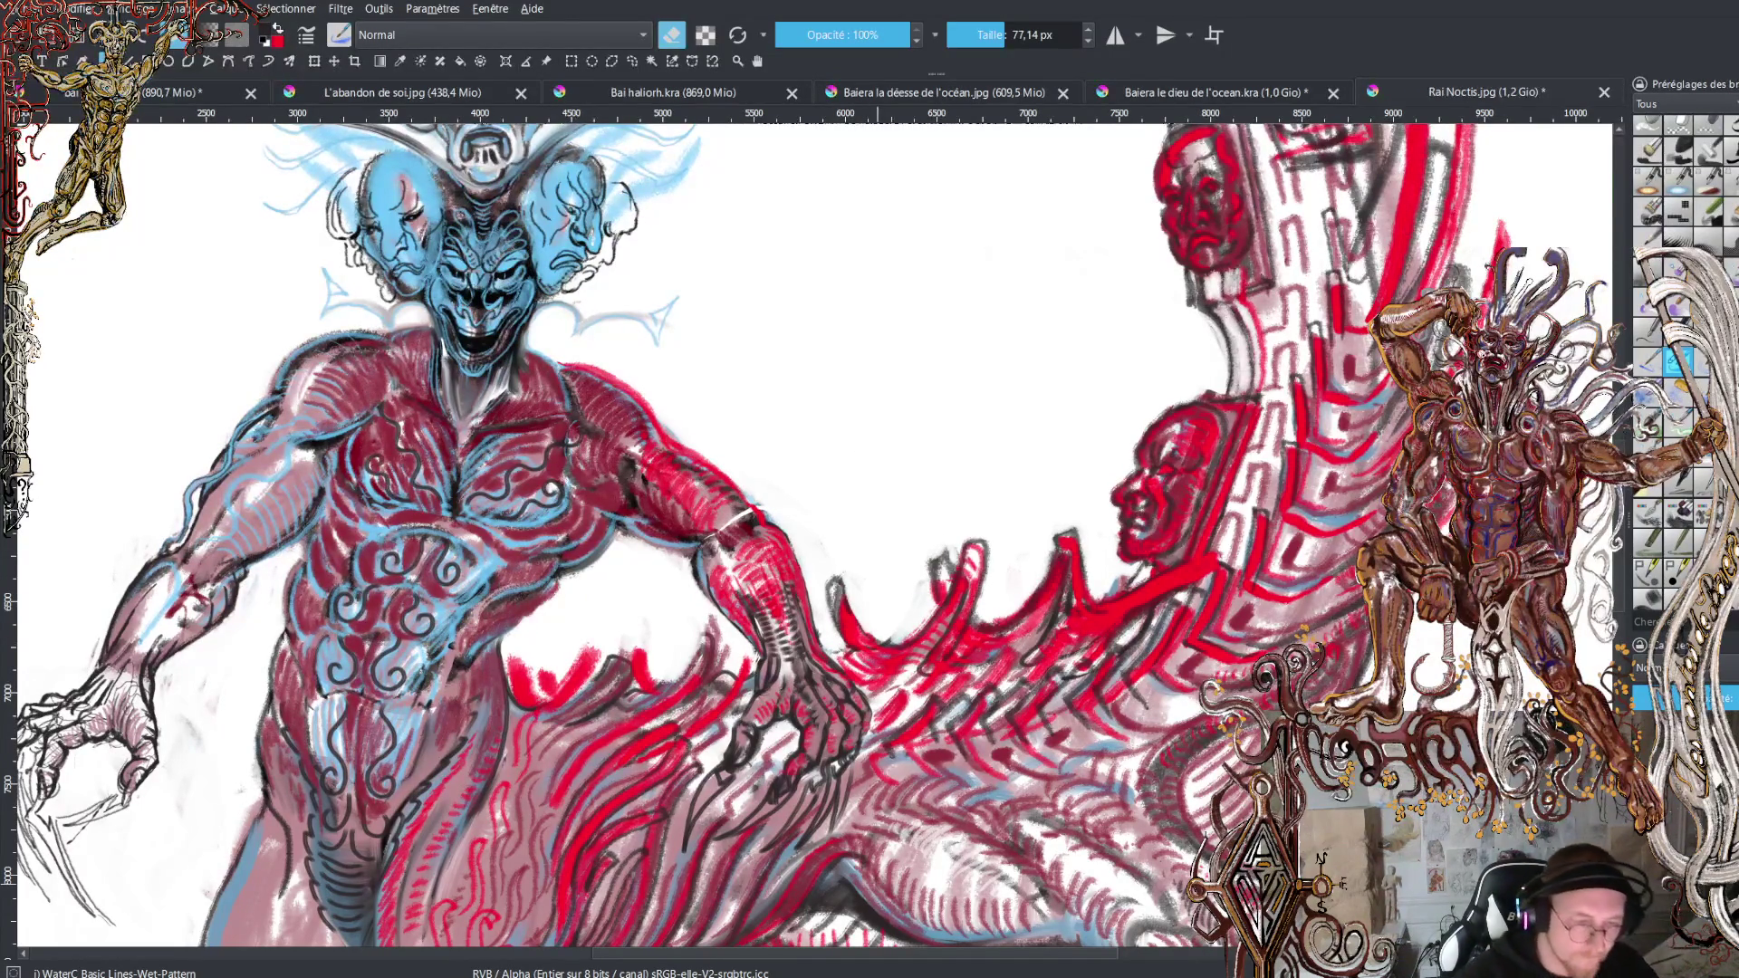
Turn eraser mode off, restore black as the painting colour, and add a short dark mark on the back.
scroll(1212, 694, "down", 2)
scroll(1212, 694, "down", 1)
scroll(1212, 694, "up", 1)
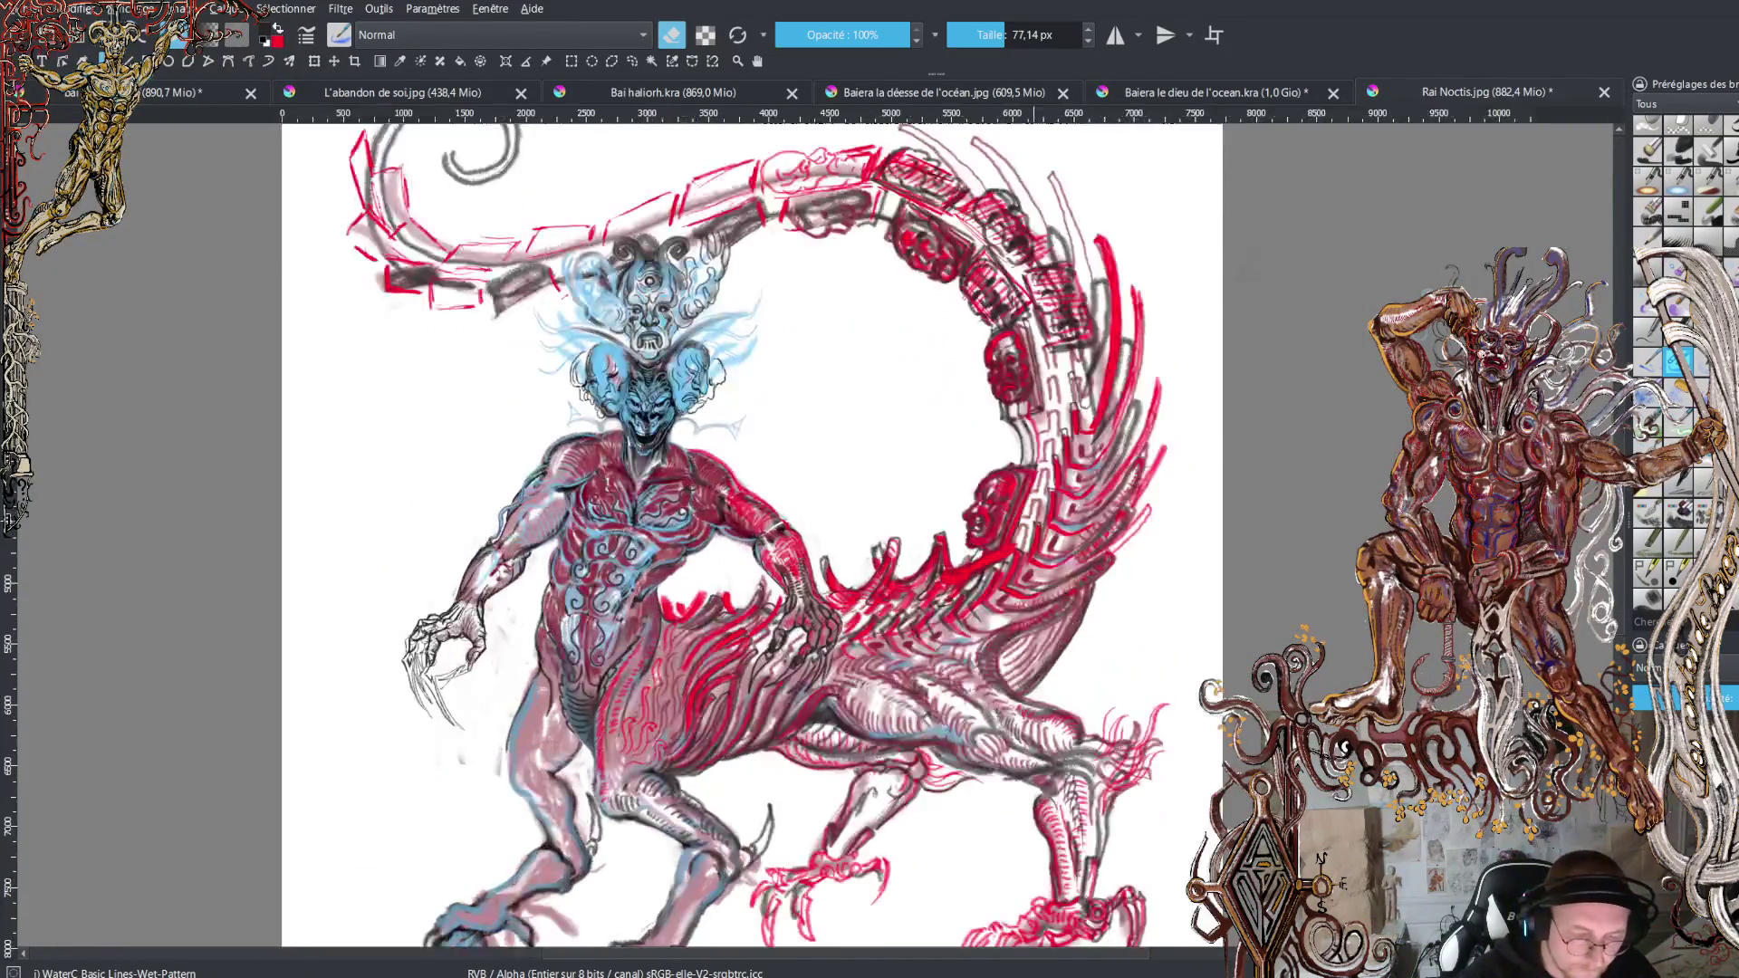
scroll(1212, 694, "up", 1)
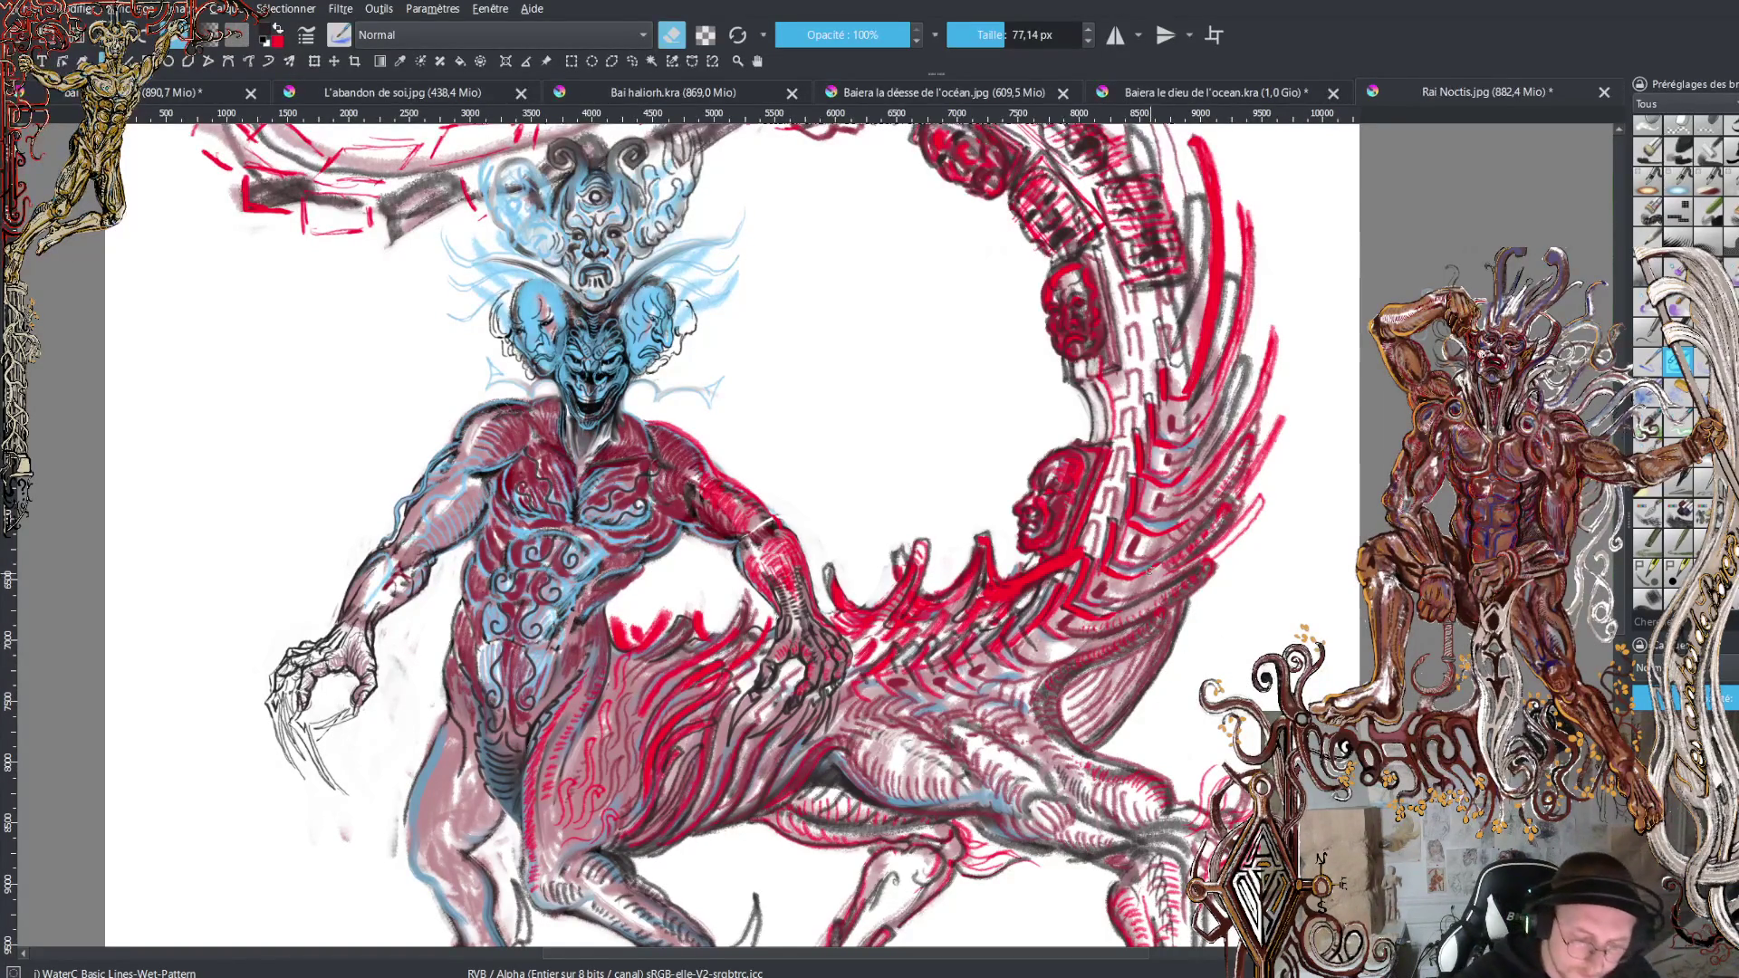
key("e")
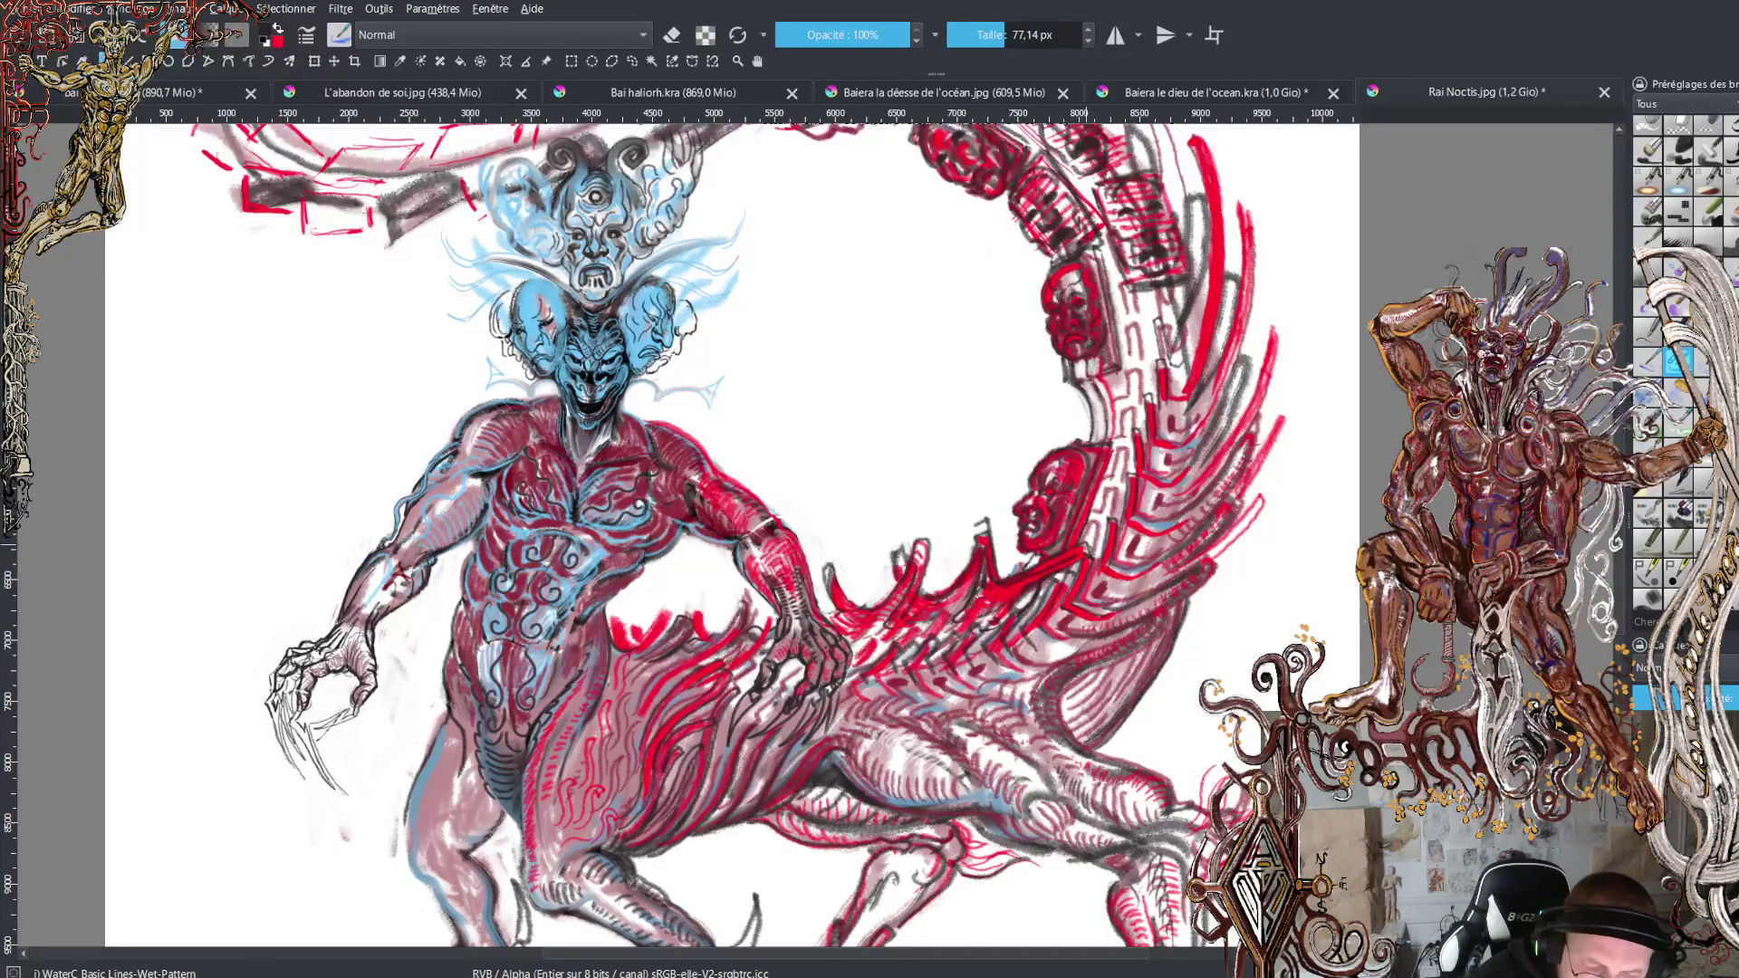
key("x")
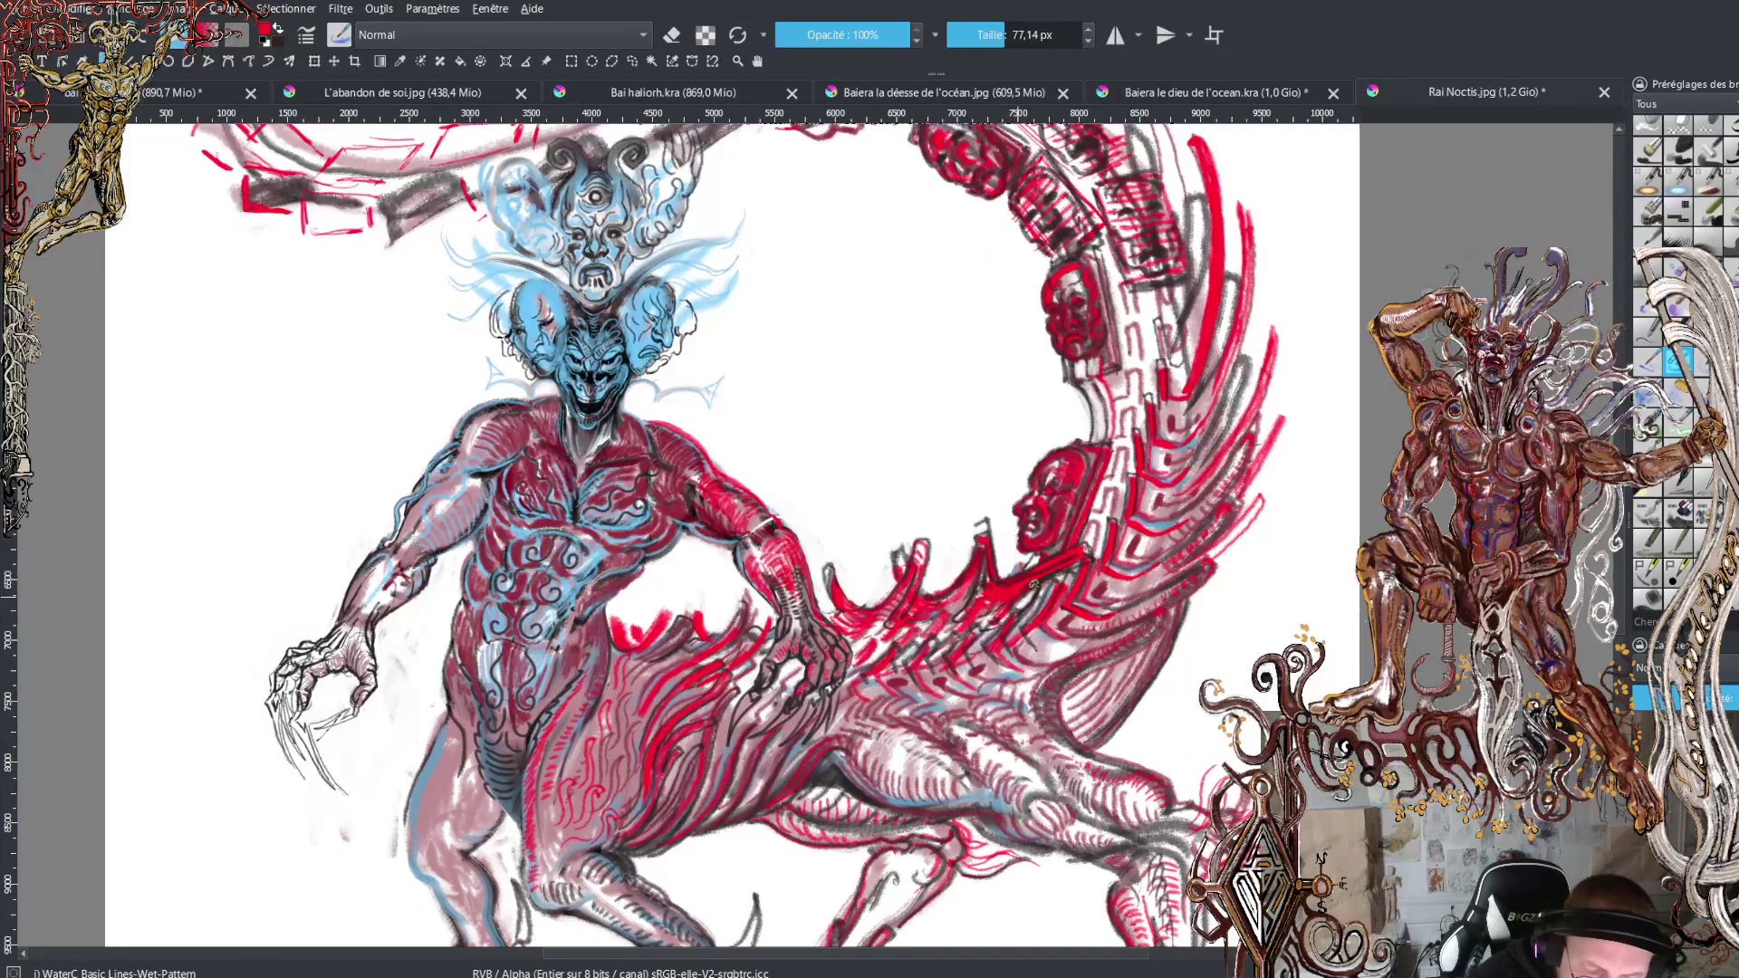
key("x")
key("x")
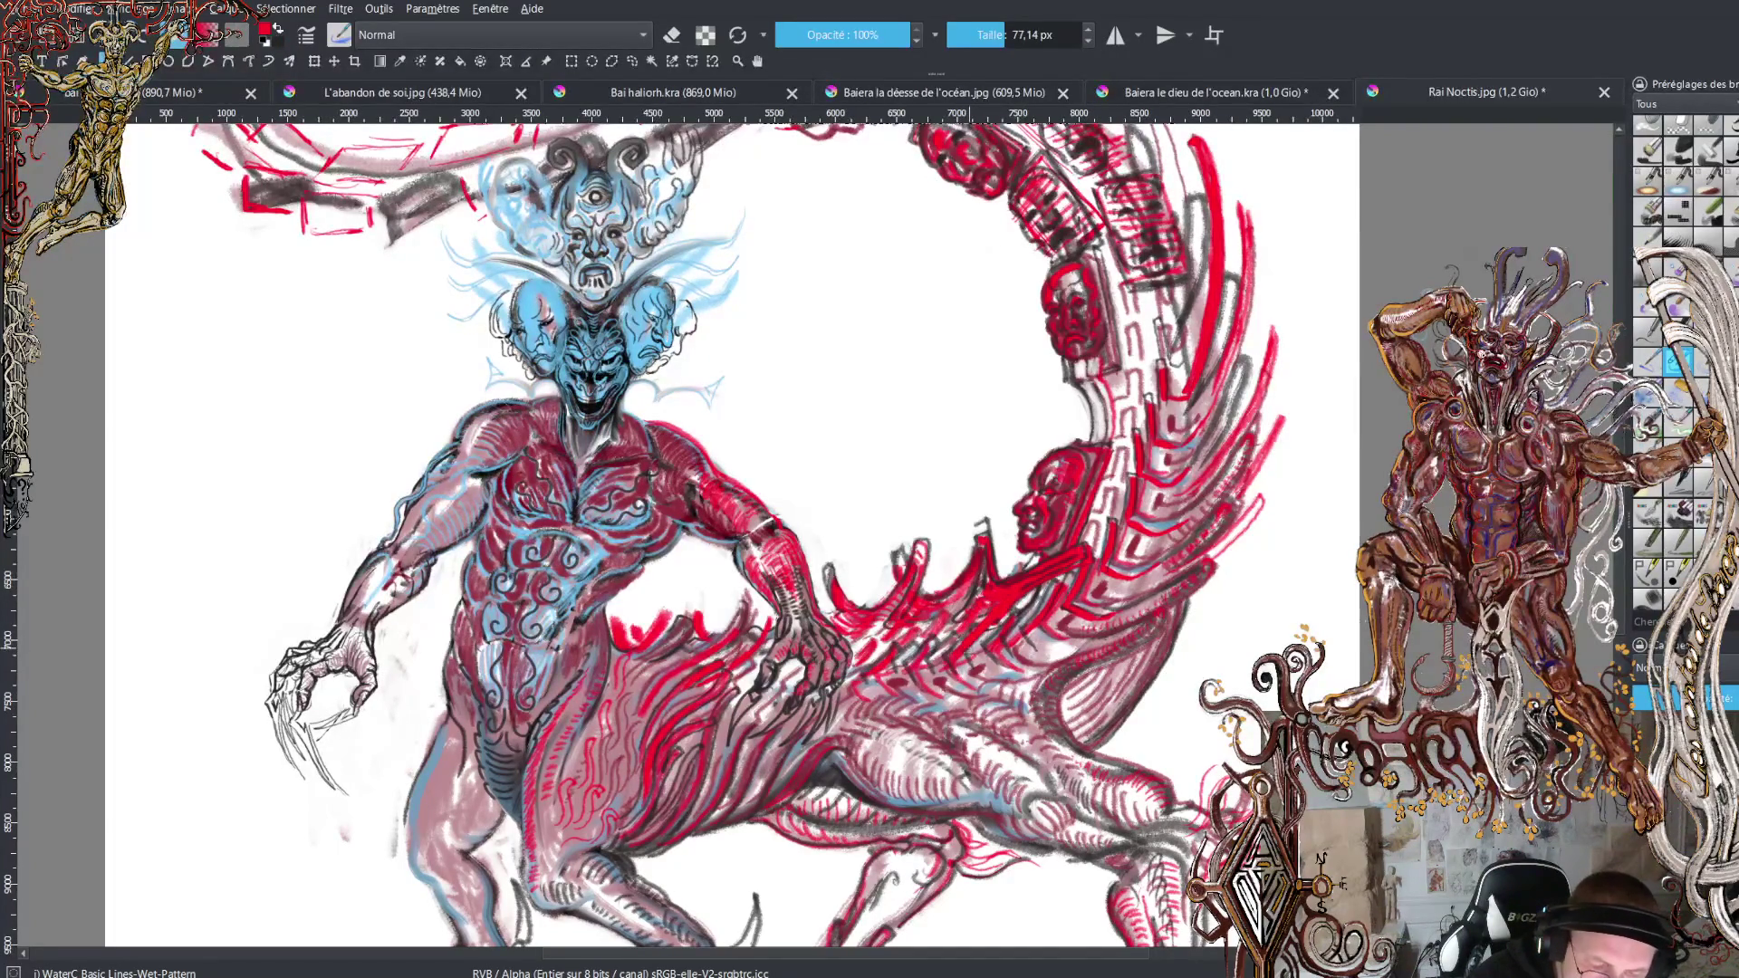
key("x")
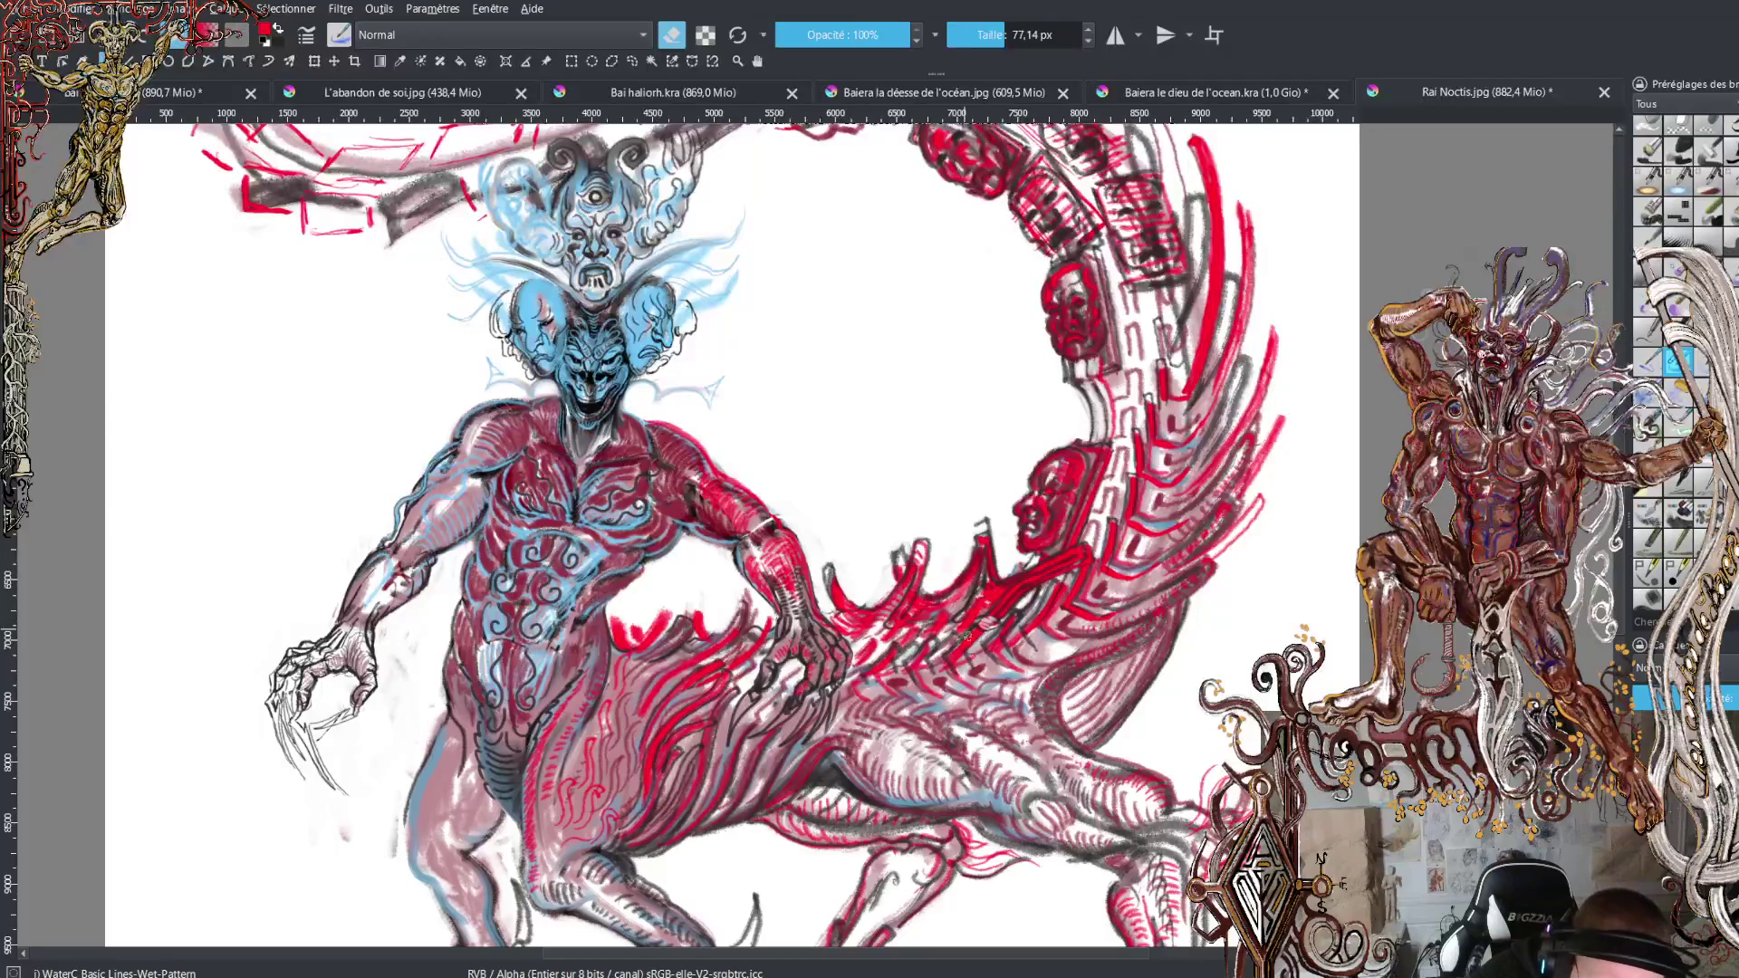
key("e")
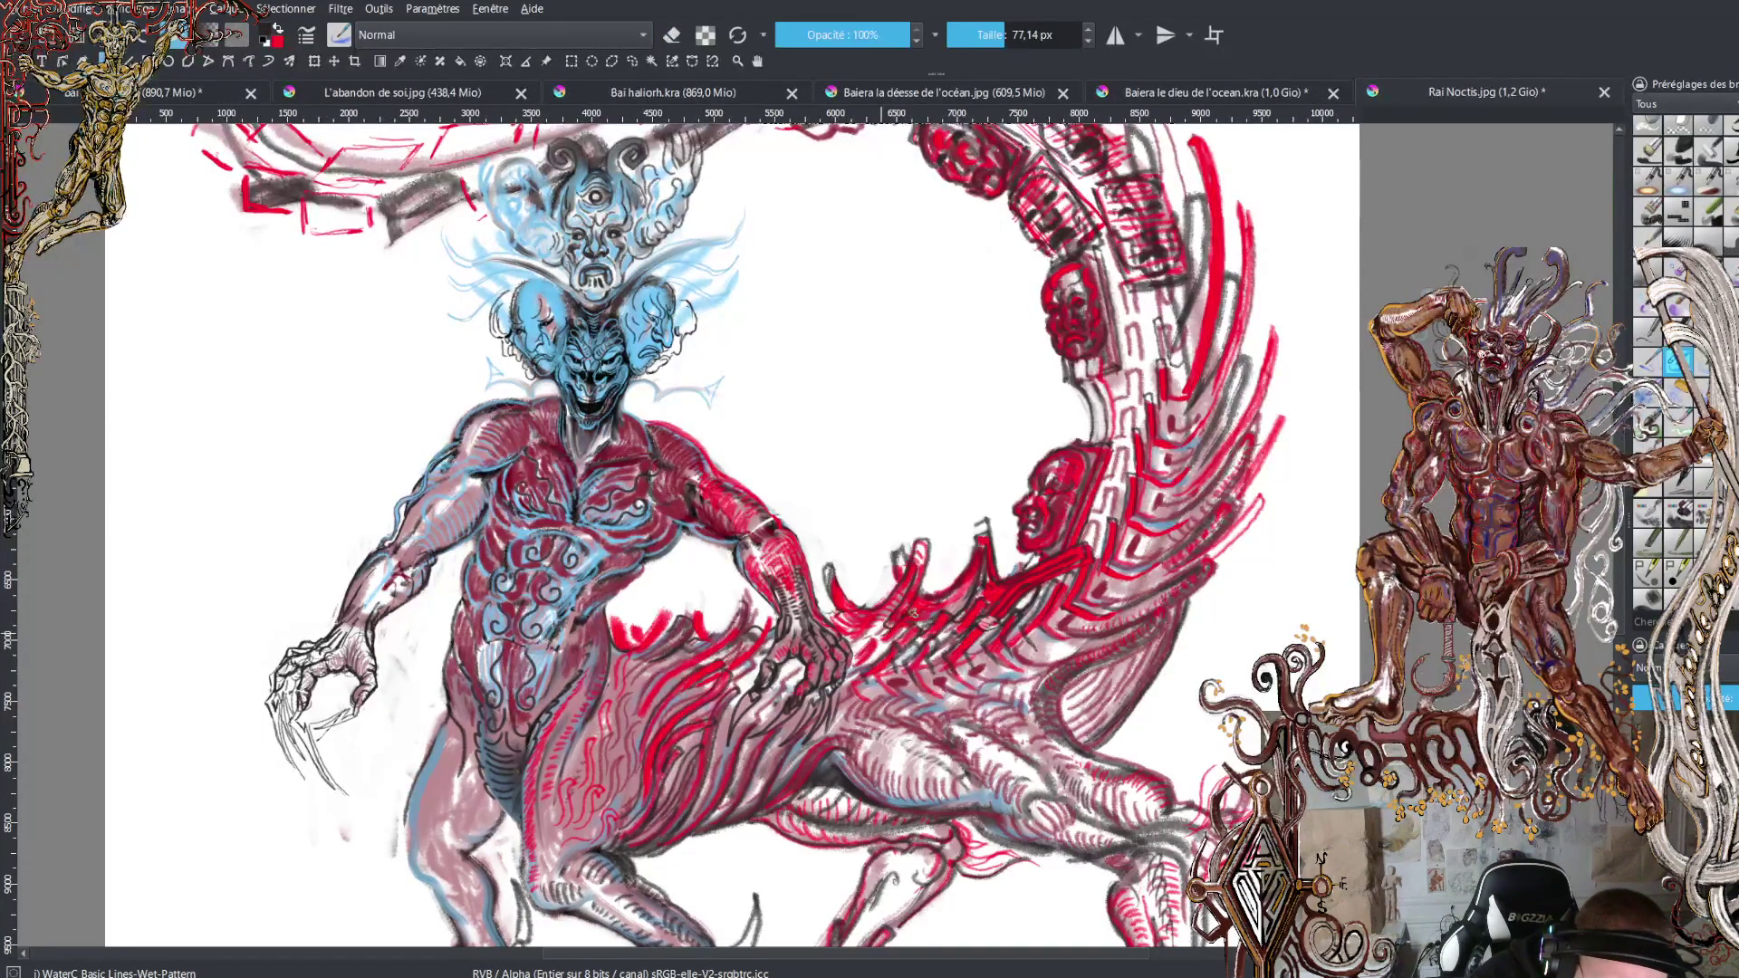
left_click_drag(883, 638, 860, 666)
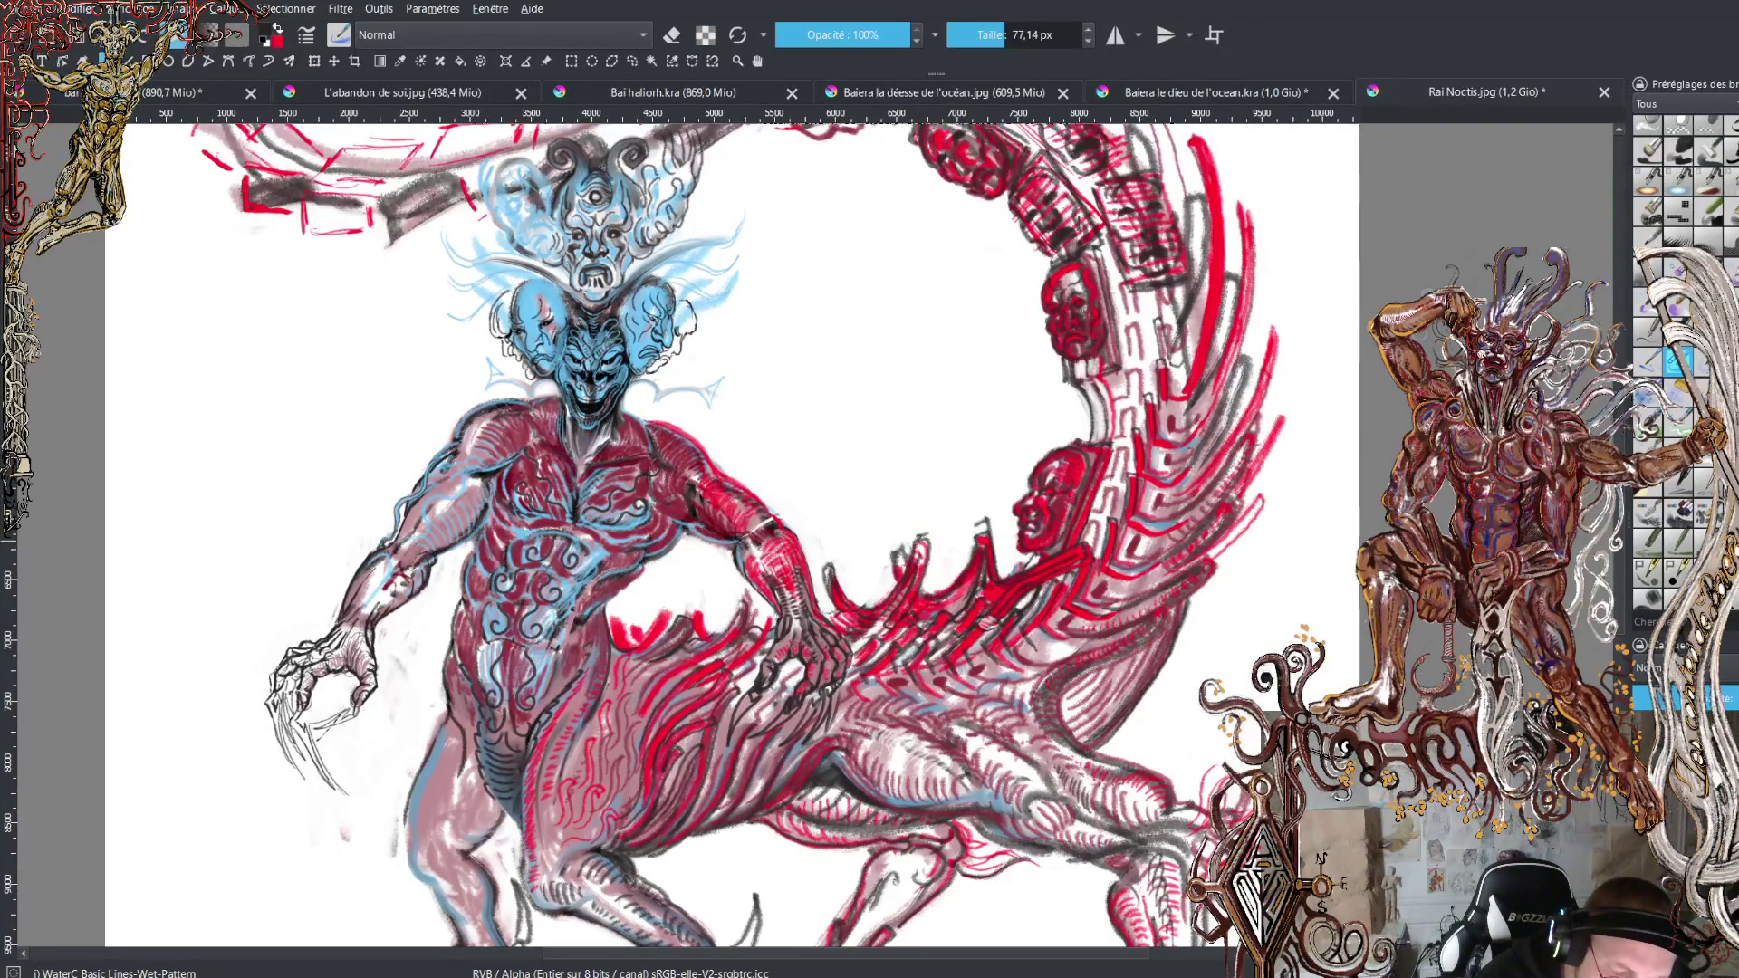
Draw four curved spike outlines in black rising from the creature's back.
mouse_move(918, 530)
left_mouse_down()
mouse_move(908, 480)
mouse_move(924, 516)
left_mouse_up()
left_click_drag(826, 559, 844, 505)
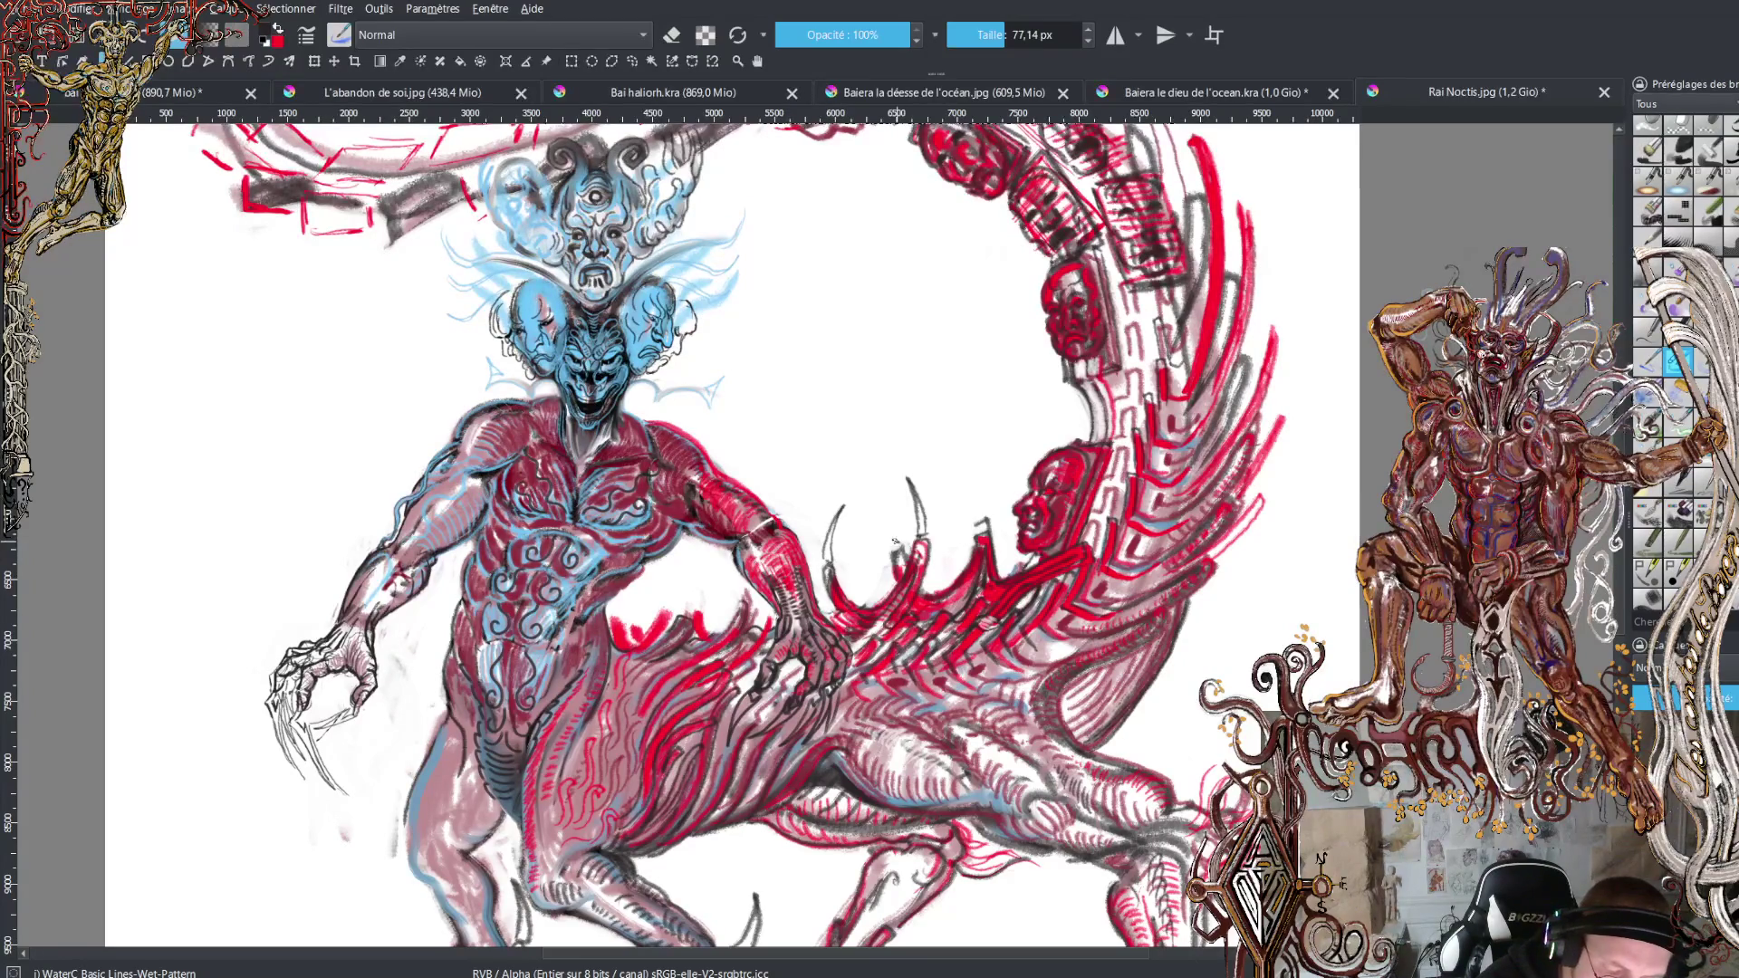
mouse_move(895, 543)
left_mouse_down()
mouse_move(908, 492)
mouse_move(904, 538)
mouse_move(950, 471)
mouse_move(983, 523)
left_mouse_up()
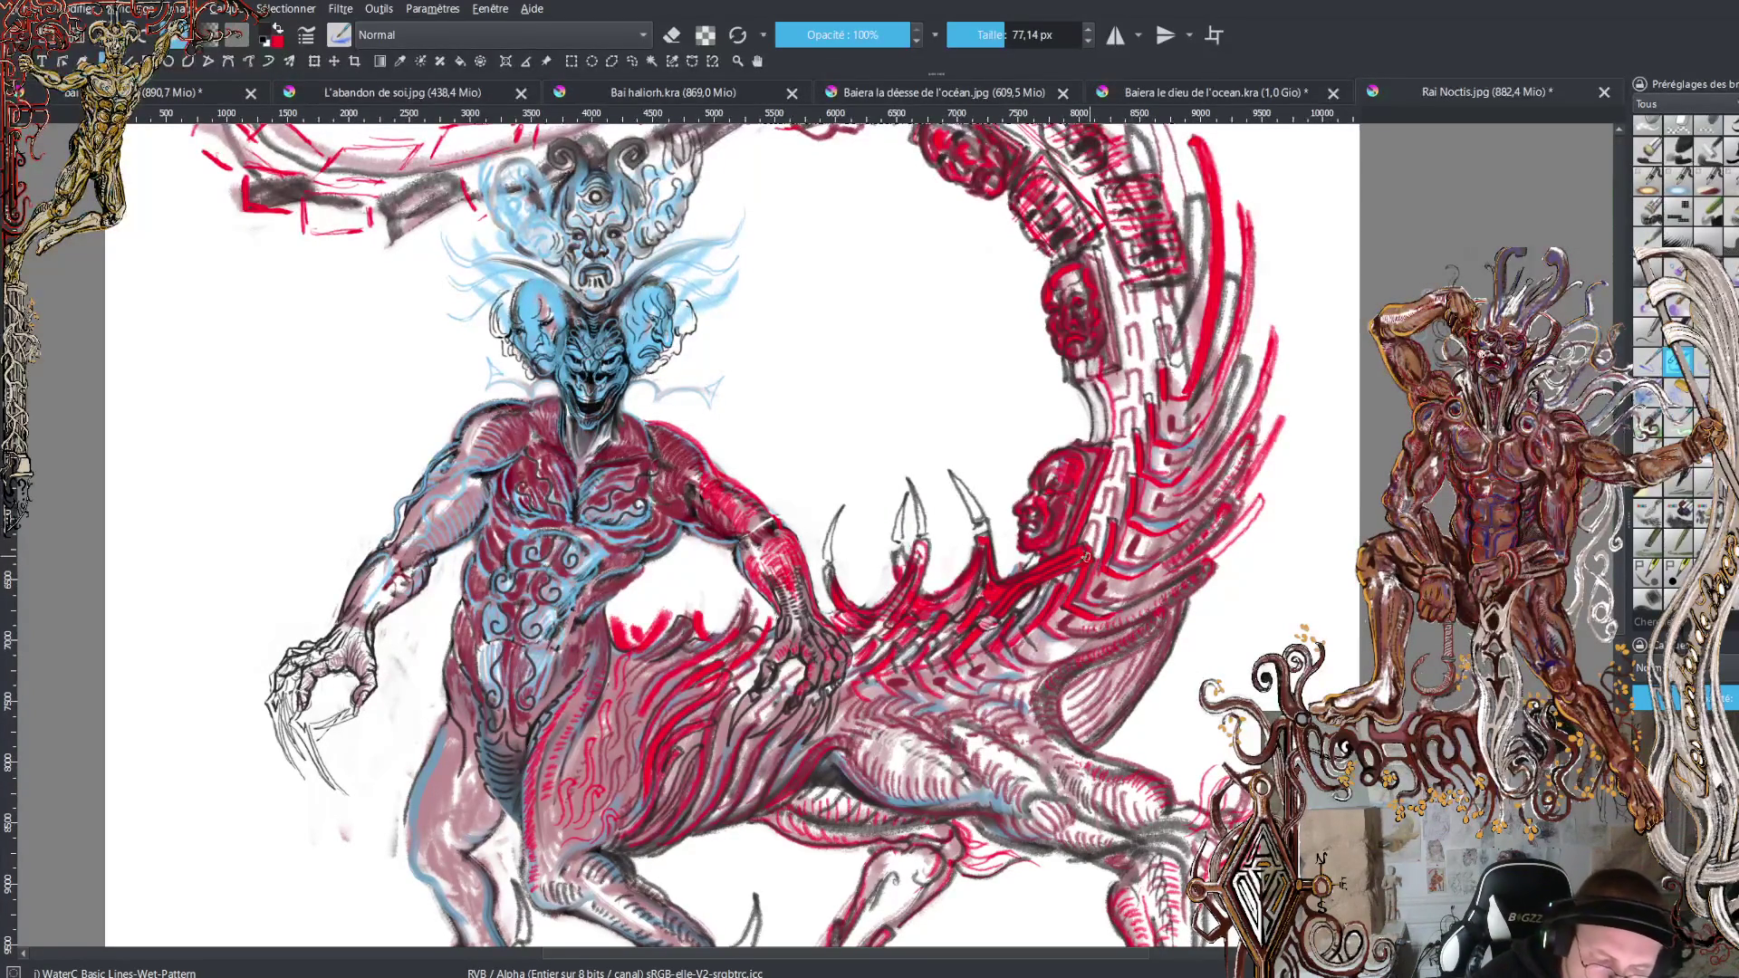
mouse_move(979, 536)
left_mouse_down()
mouse_move(997, 483)
mouse_move(981, 538)
left_mouse_up()
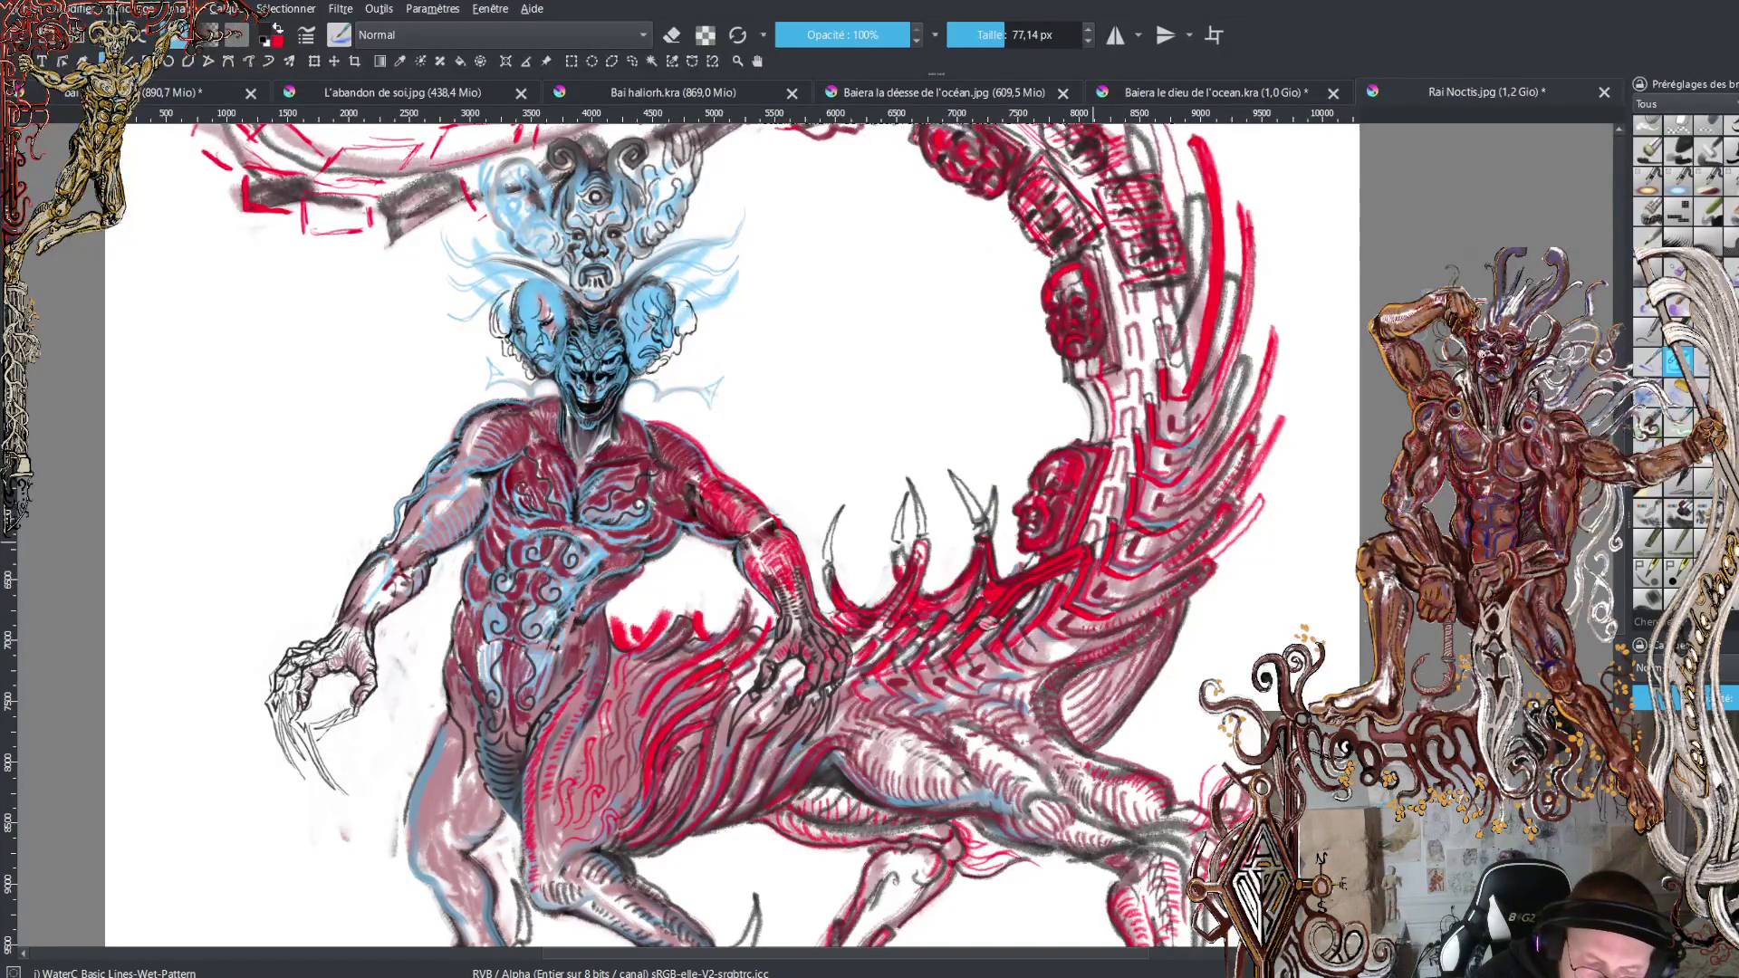
Paint the spikes red and add dark accents along their edges.
key("x")
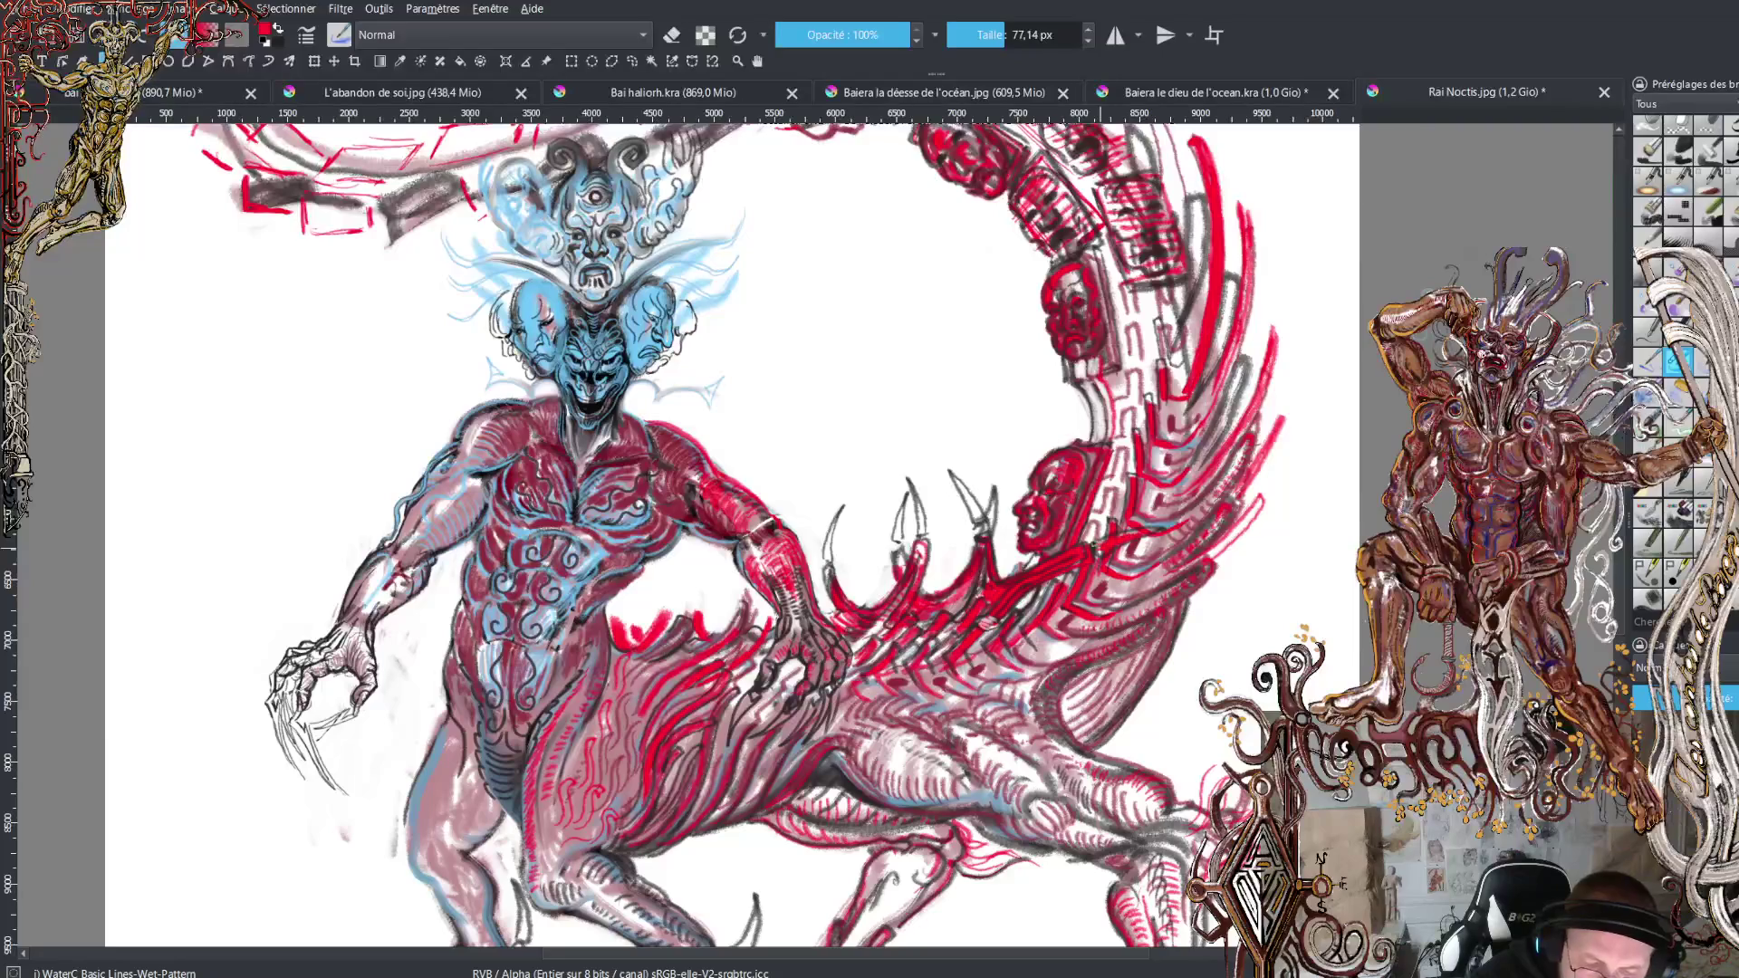
left_click_drag(974, 513, 986, 536)
left_click_drag(1001, 469, 976, 539)
left_click_drag(902, 498, 895, 539)
mouse_move(922, 480)
left_mouse_down()
mouse_move(919, 535)
mouse_move(832, 562)
left_mouse_up()
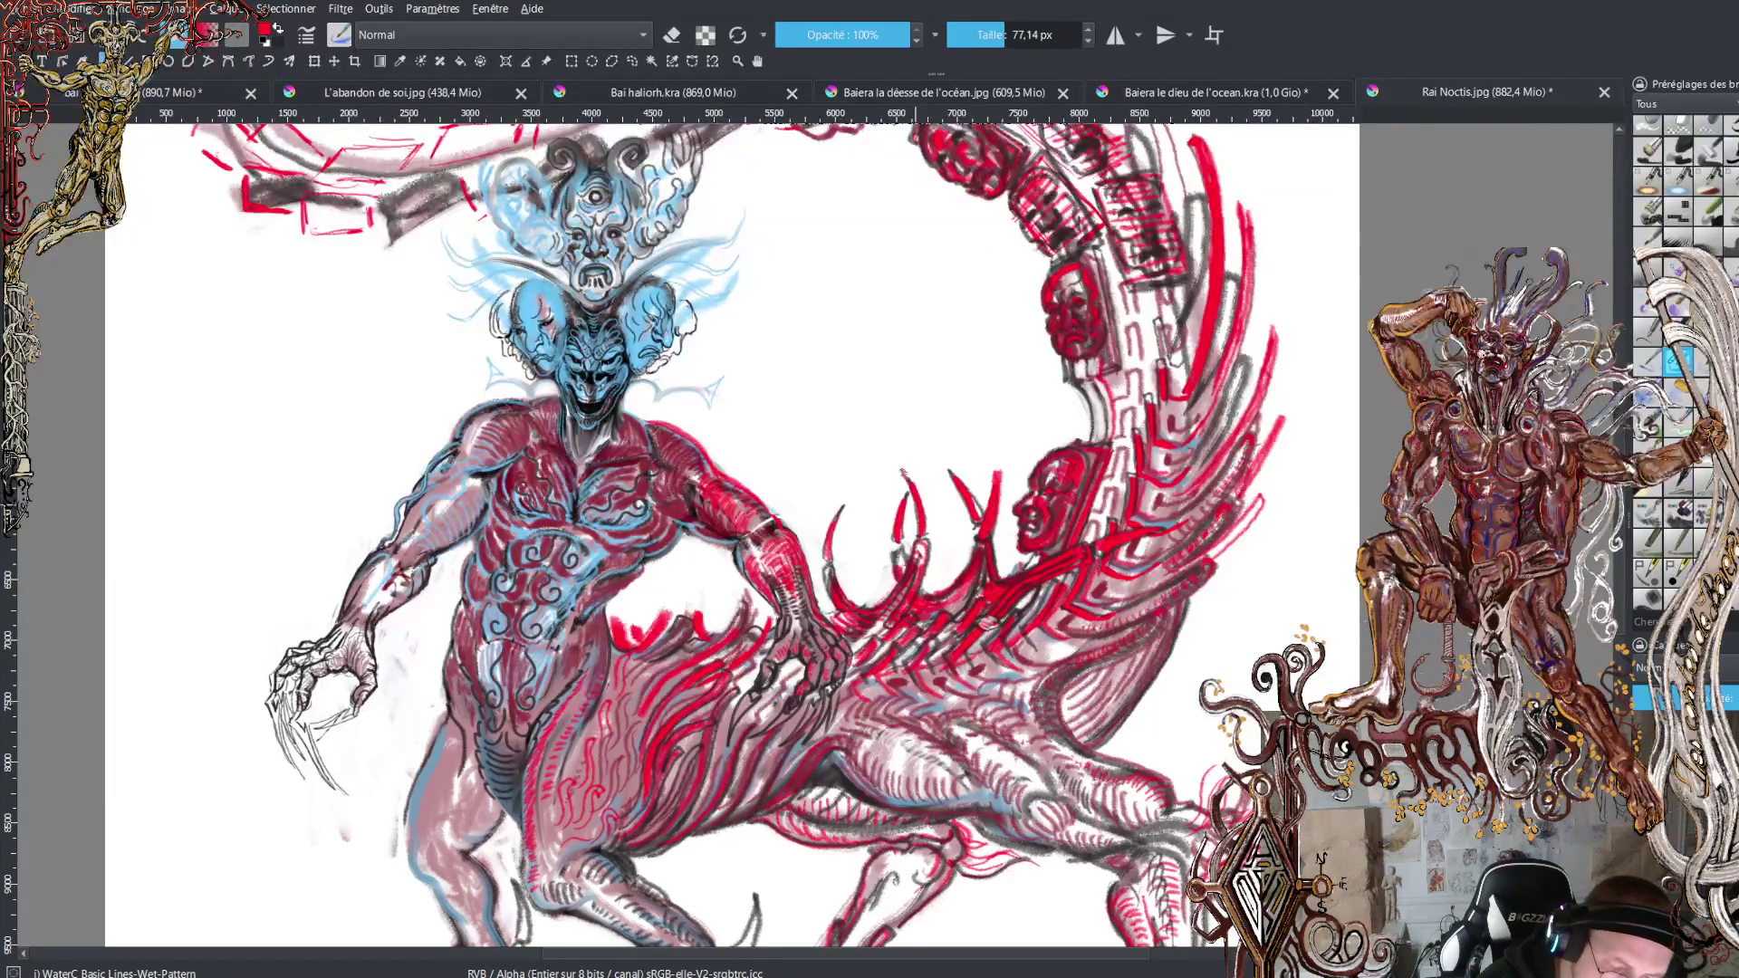
left_click_drag(919, 492, 926, 531)
mouse_move(942, 469)
left_mouse_down()
mouse_move(962, 495)
mouse_move(953, 477)
left_mouse_up()
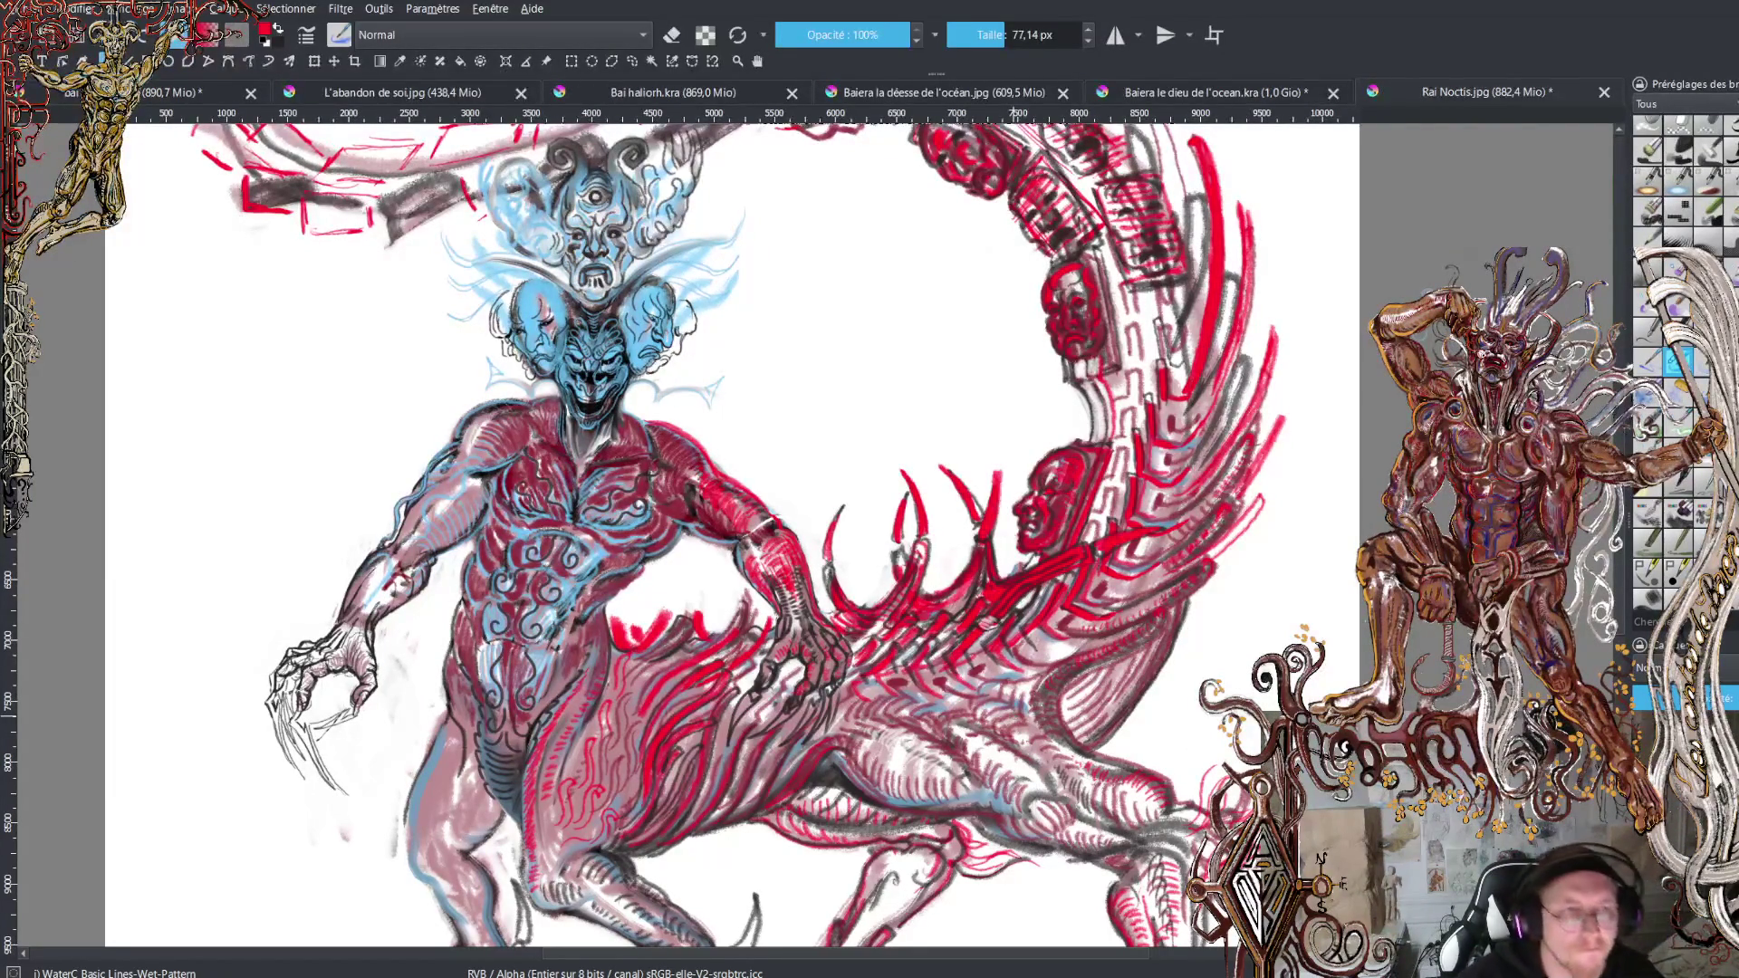
left_click_drag(994, 464, 992, 482)
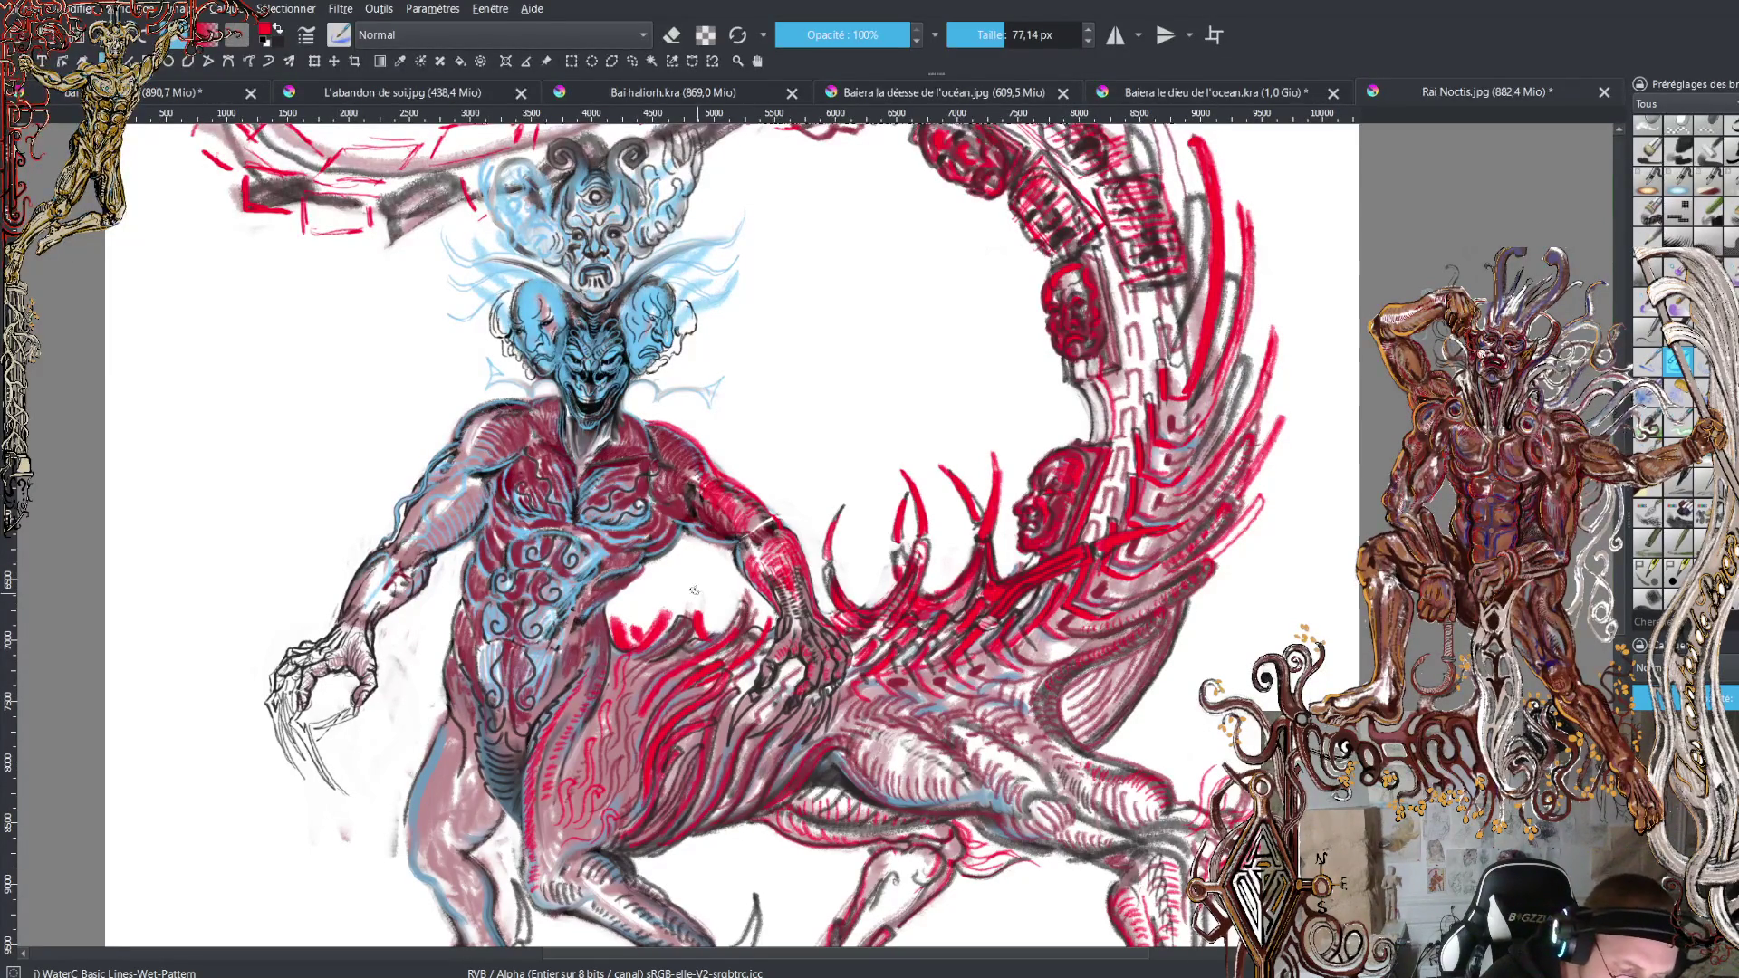
Hatch red strokes down the tail's right edge, with dark strokes at its top.
mouse_move(695, 611)
left_mouse_down()
mouse_move(721, 564)
mouse_move(660, 614)
mouse_move(622, 608)
left_mouse_up()
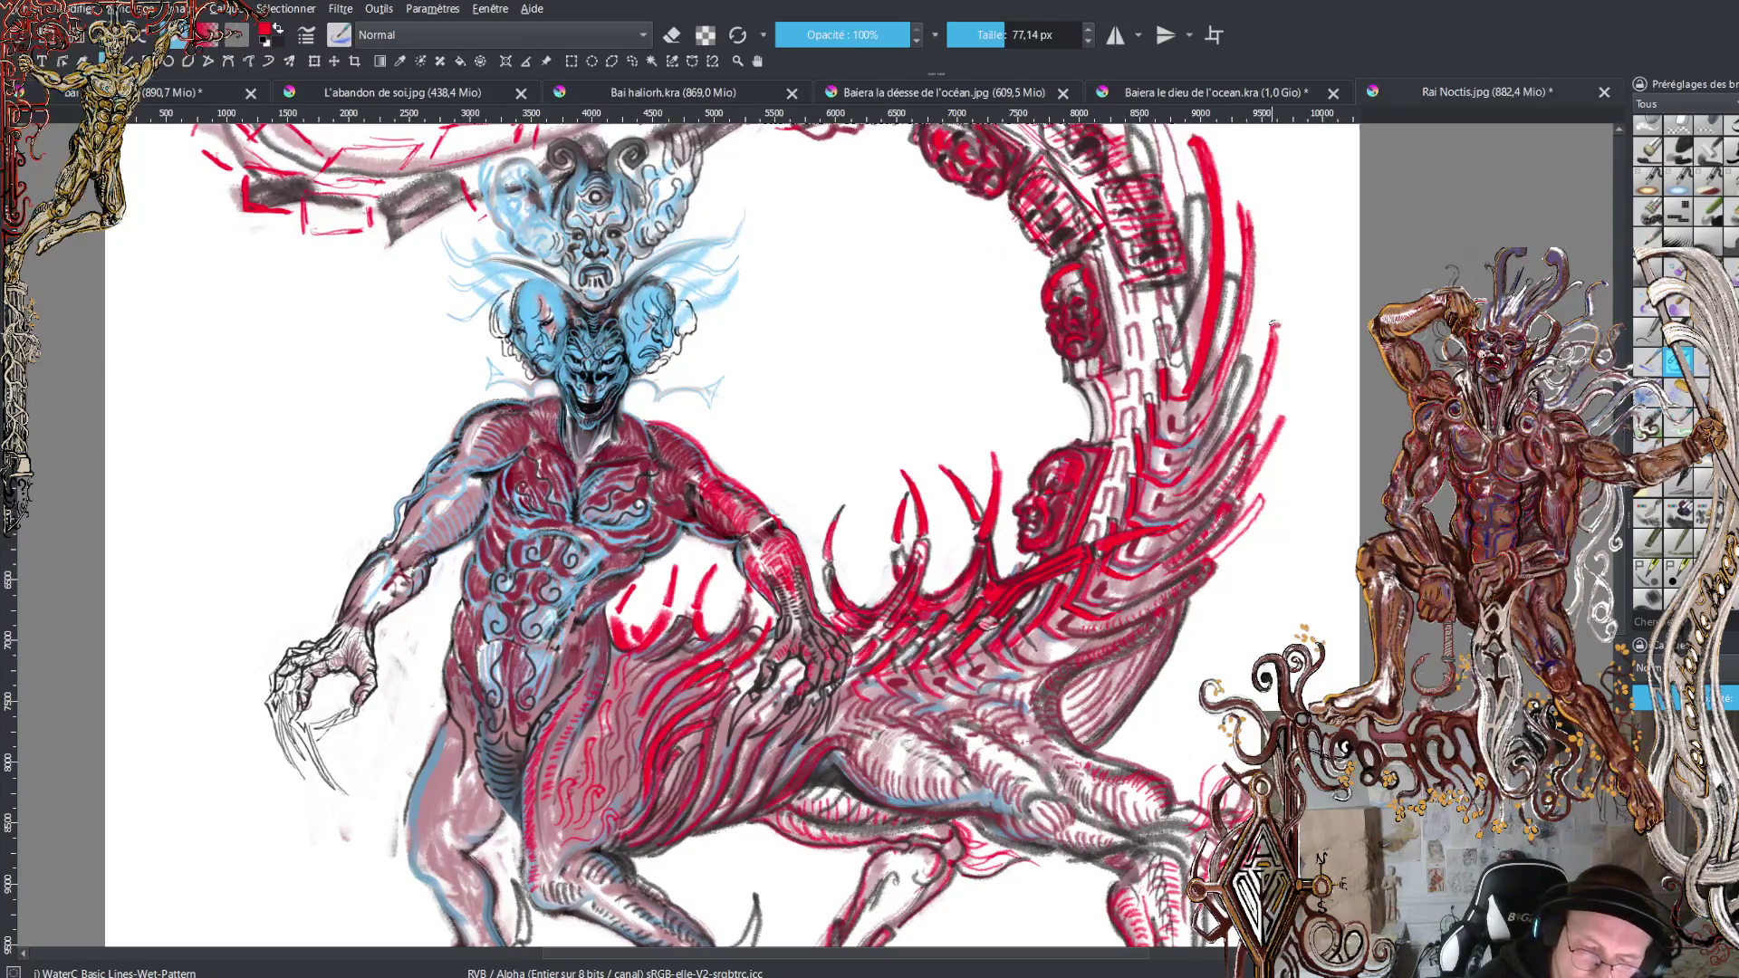
left_click_drag(1281, 261, 1272, 321)
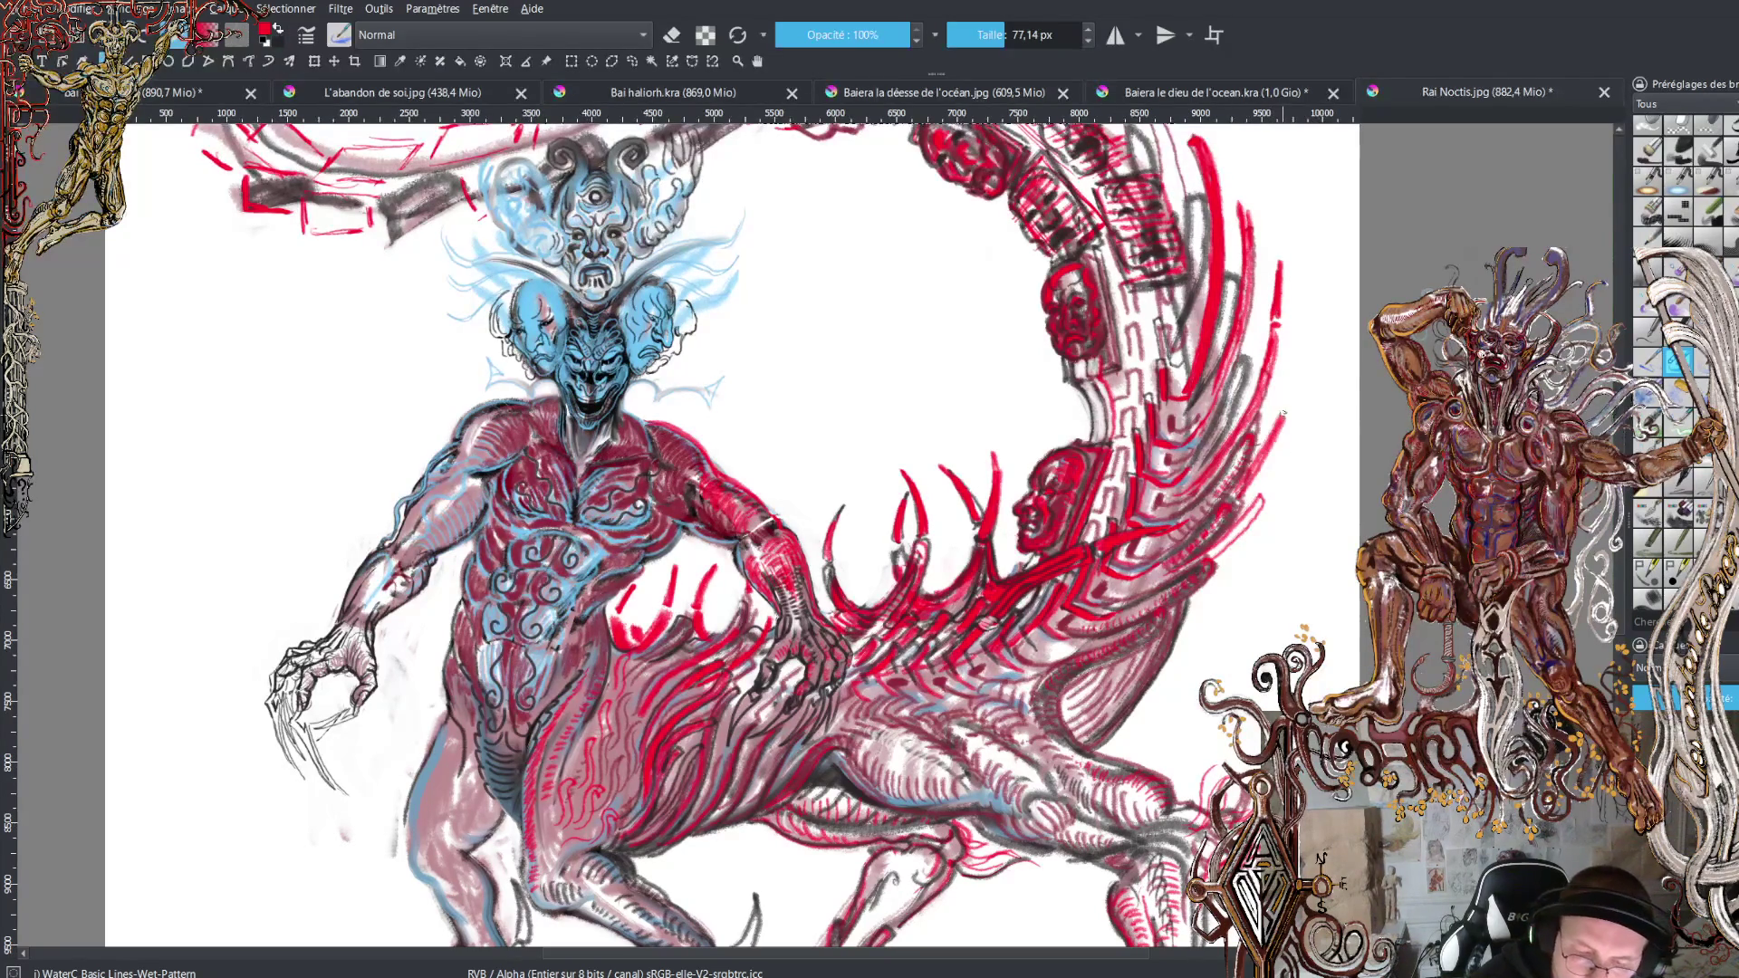
mouse_move(1279, 409)
left_mouse_down()
mouse_move(1300, 364)
mouse_move(1282, 413)
left_mouse_up()
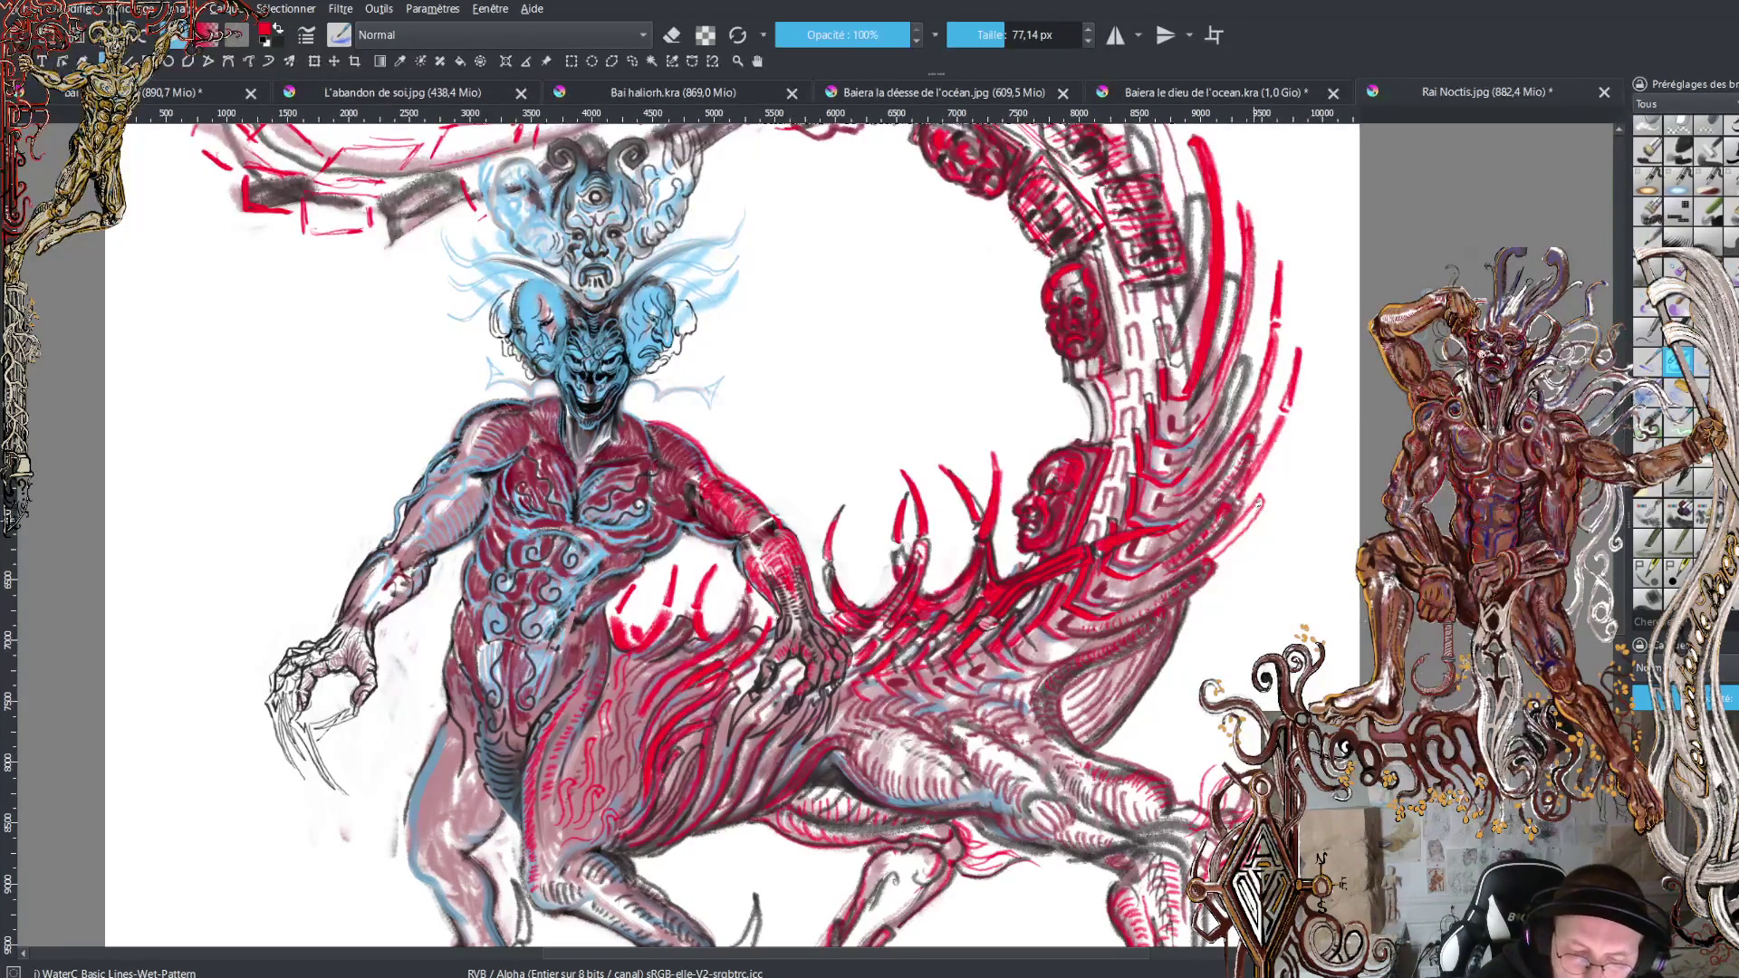
mouse_move(1265, 490)
left_mouse_down()
mouse_move(1291, 433)
mouse_move(1260, 503)
left_mouse_up()
left_click_drag(1281, 444, 1258, 497)
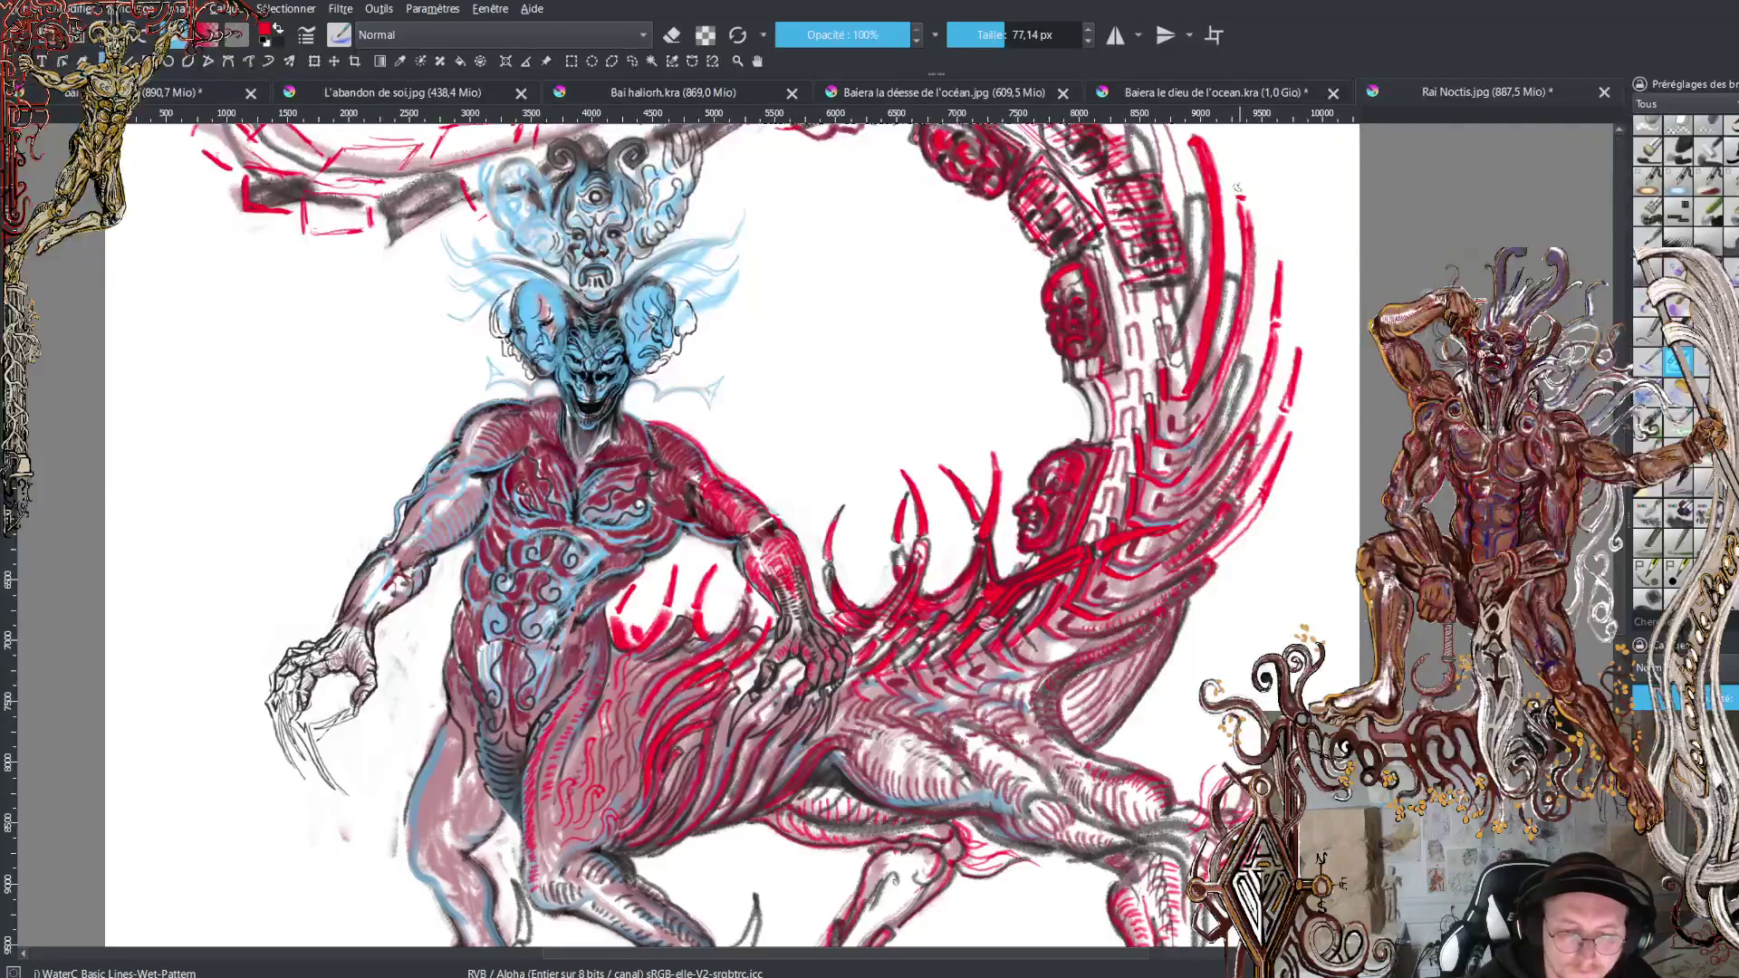
mouse_move(1238, 192)
left_mouse_down()
mouse_move(1236, 127)
mouse_move(1191, 392)
mouse_move(1190, 293)
left_mouse_up()
mouse_move(1187, 388)
left_mouse_down()
mouse_move(1189, 297)
mouse_move(1095, 211)
left_mouse_up()
Paint a row of thin curved red spikes along the upper arc of the segmented tail.
left_click(1123, 308)
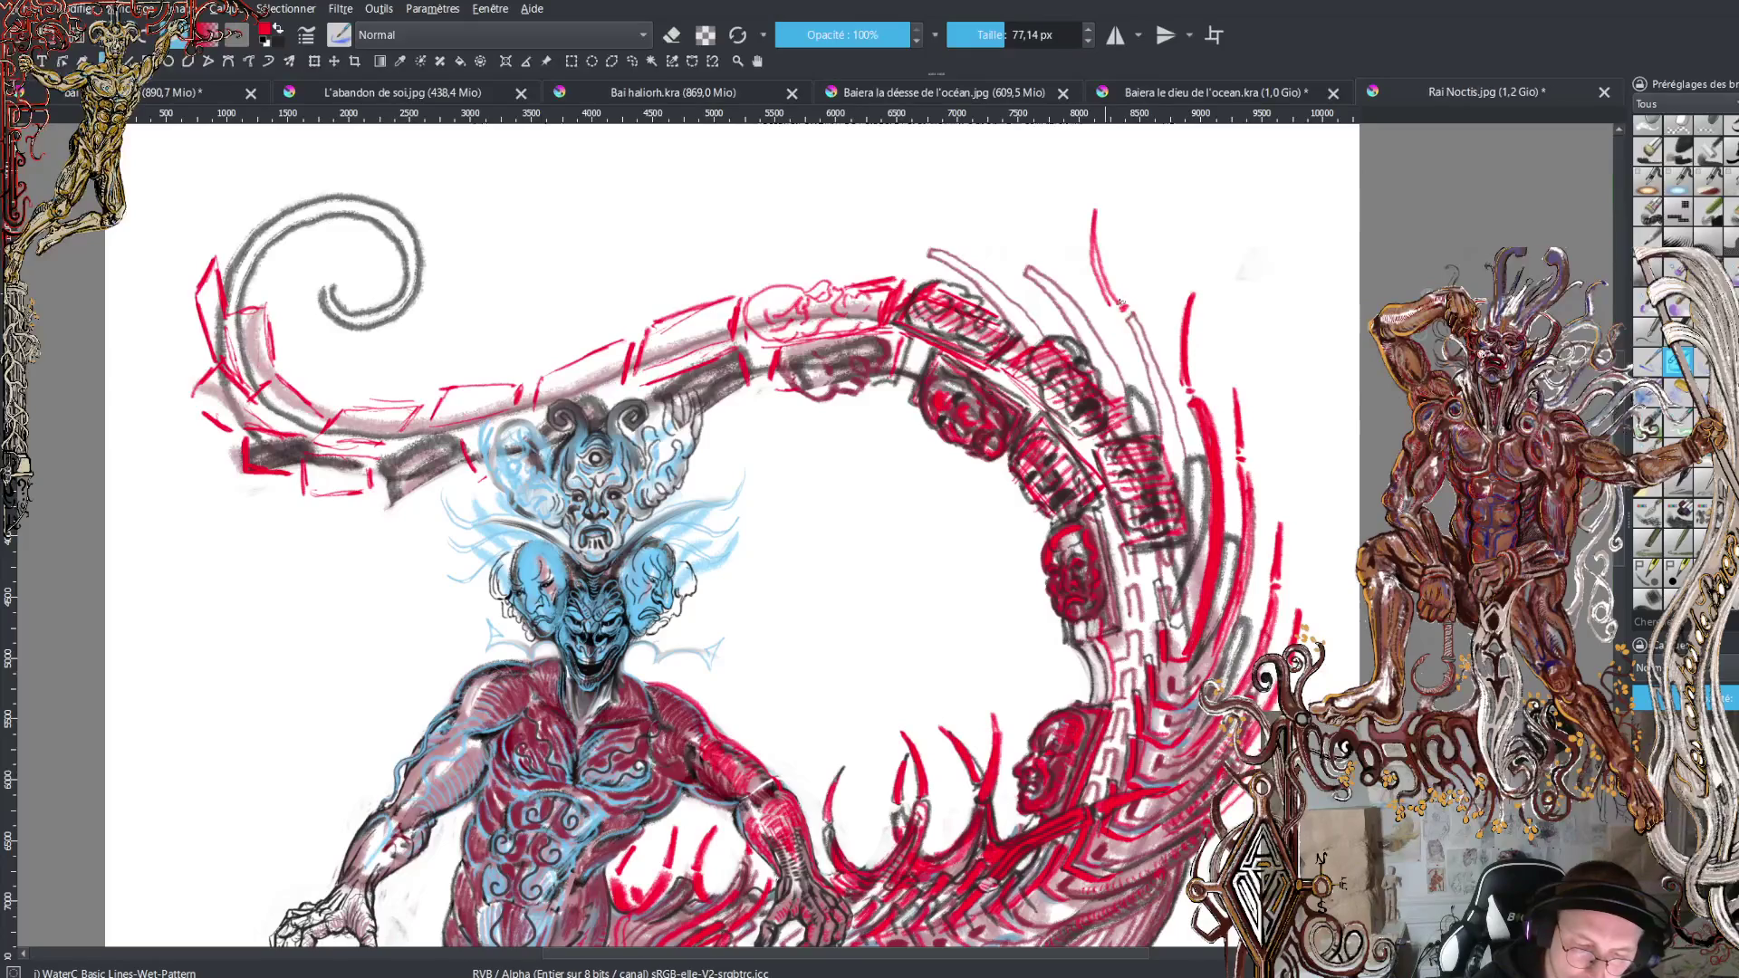
left_click_drag(1120, 301, 1097, 210)
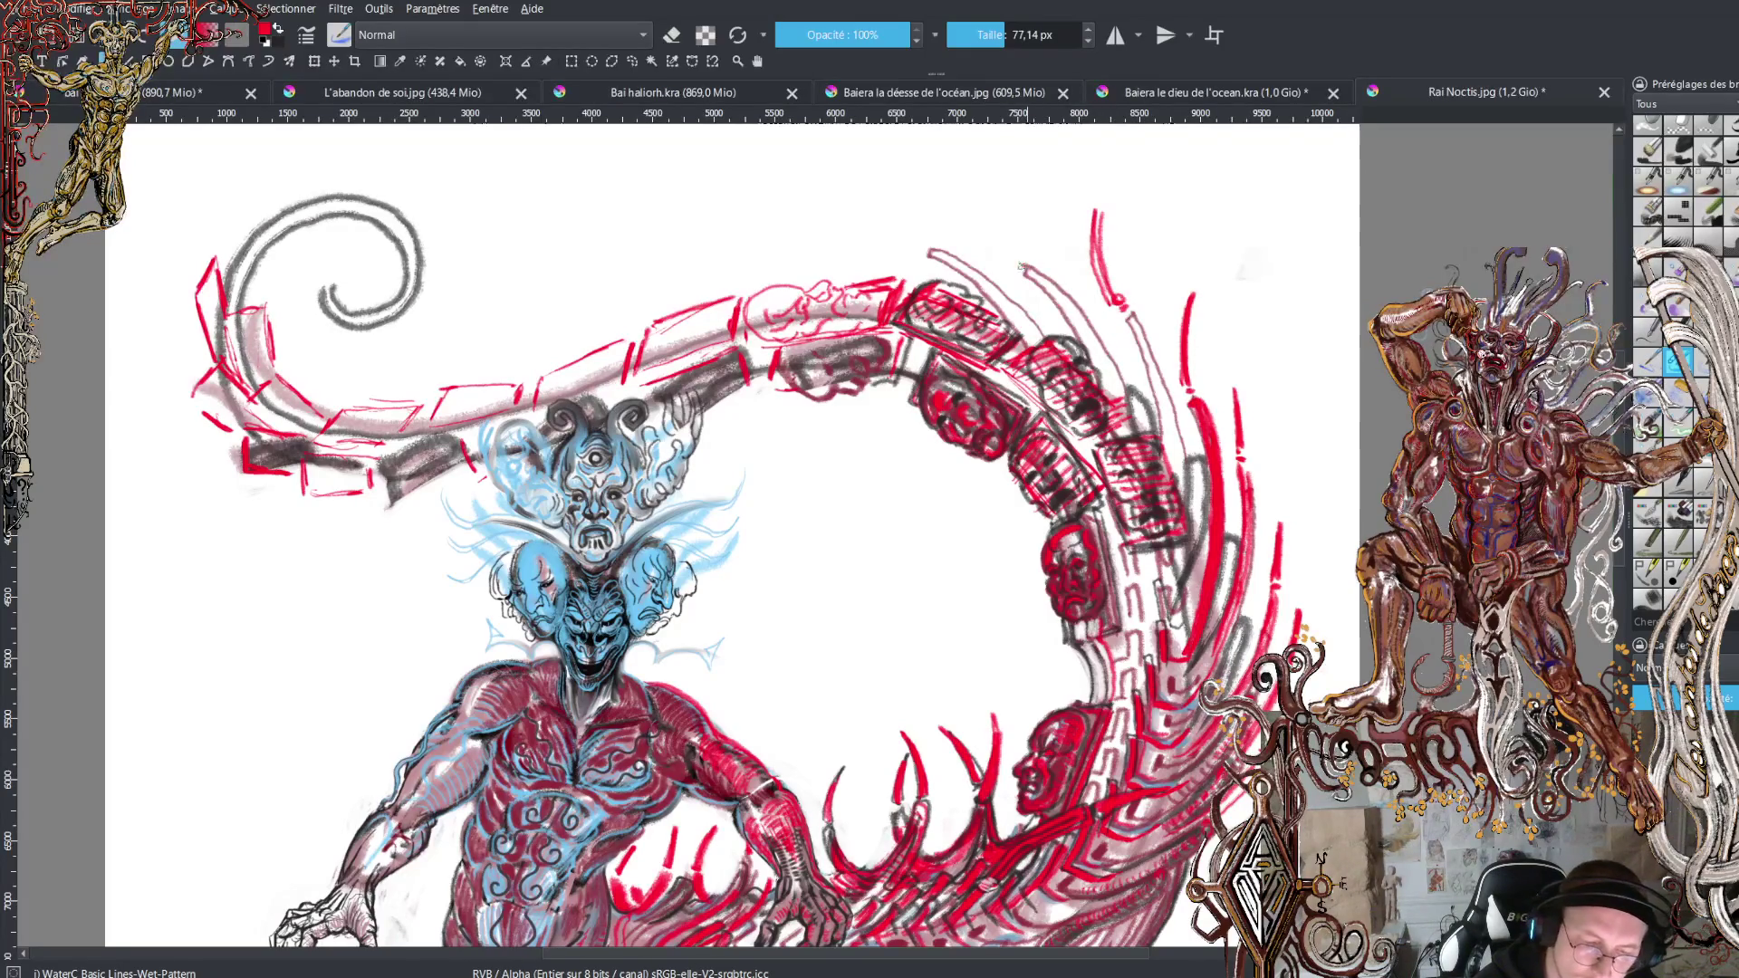
mouse_move(1007, 257)
left_mouse_down()
mouse_move(989, 172)
mouse_move(989, 190)
left_mouse_up()
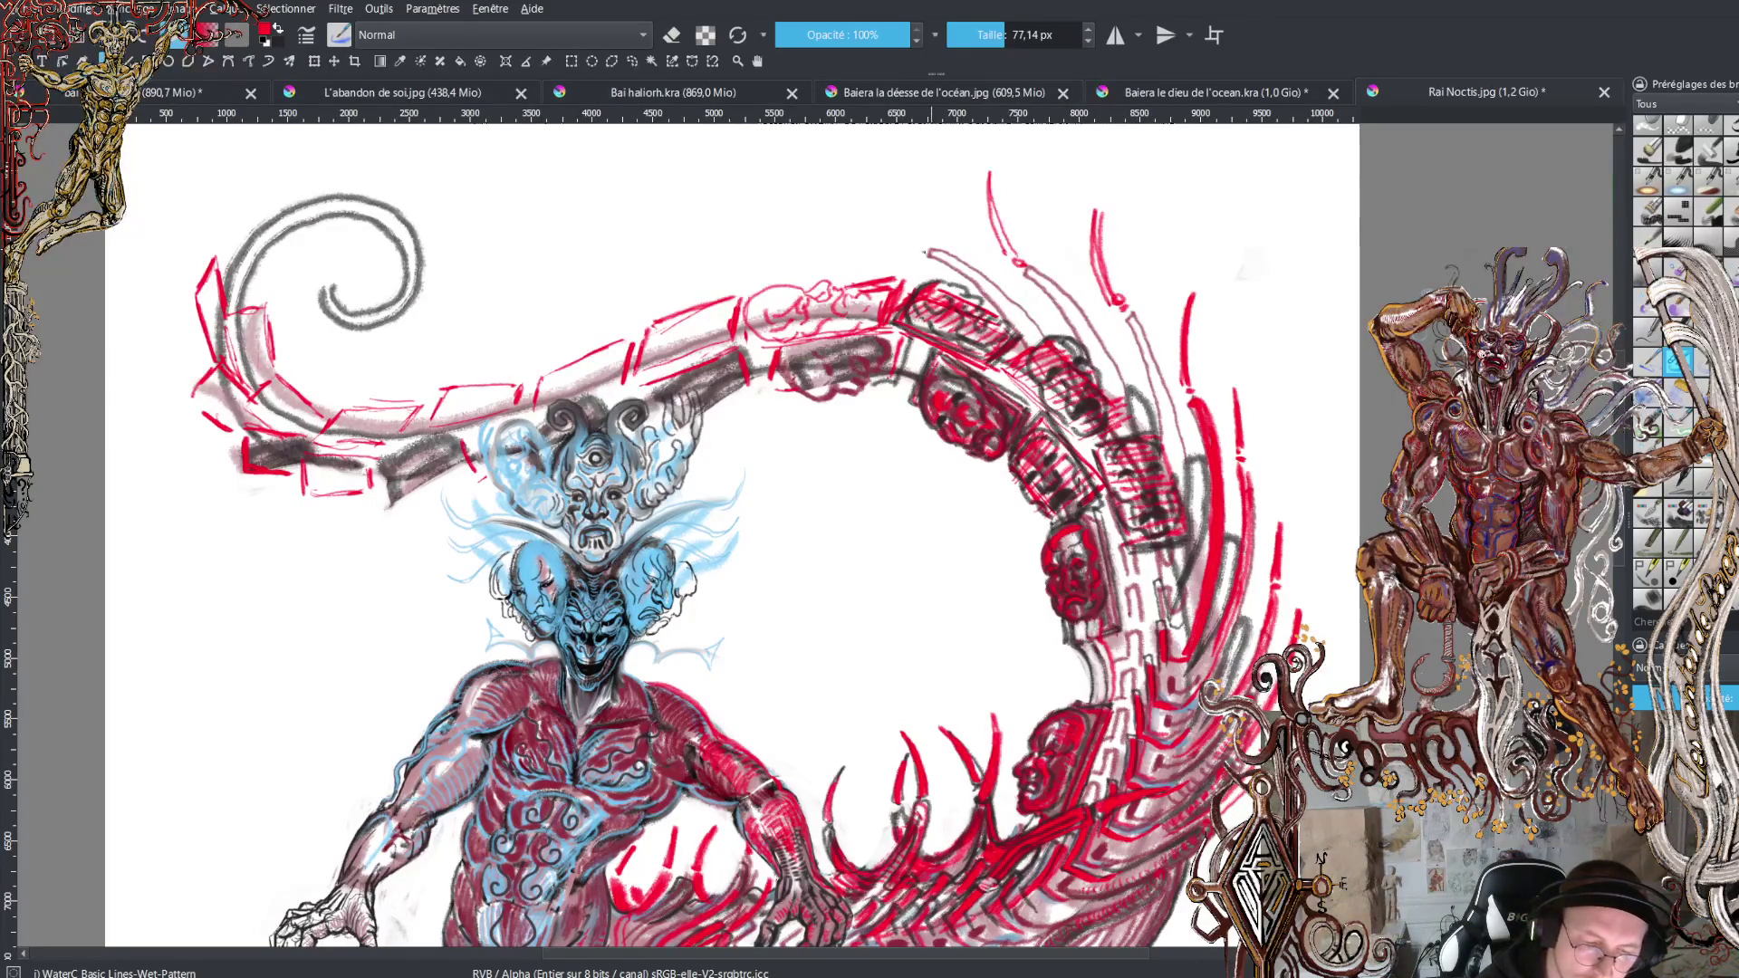
left_click_drag(913, 246, 900, 165)
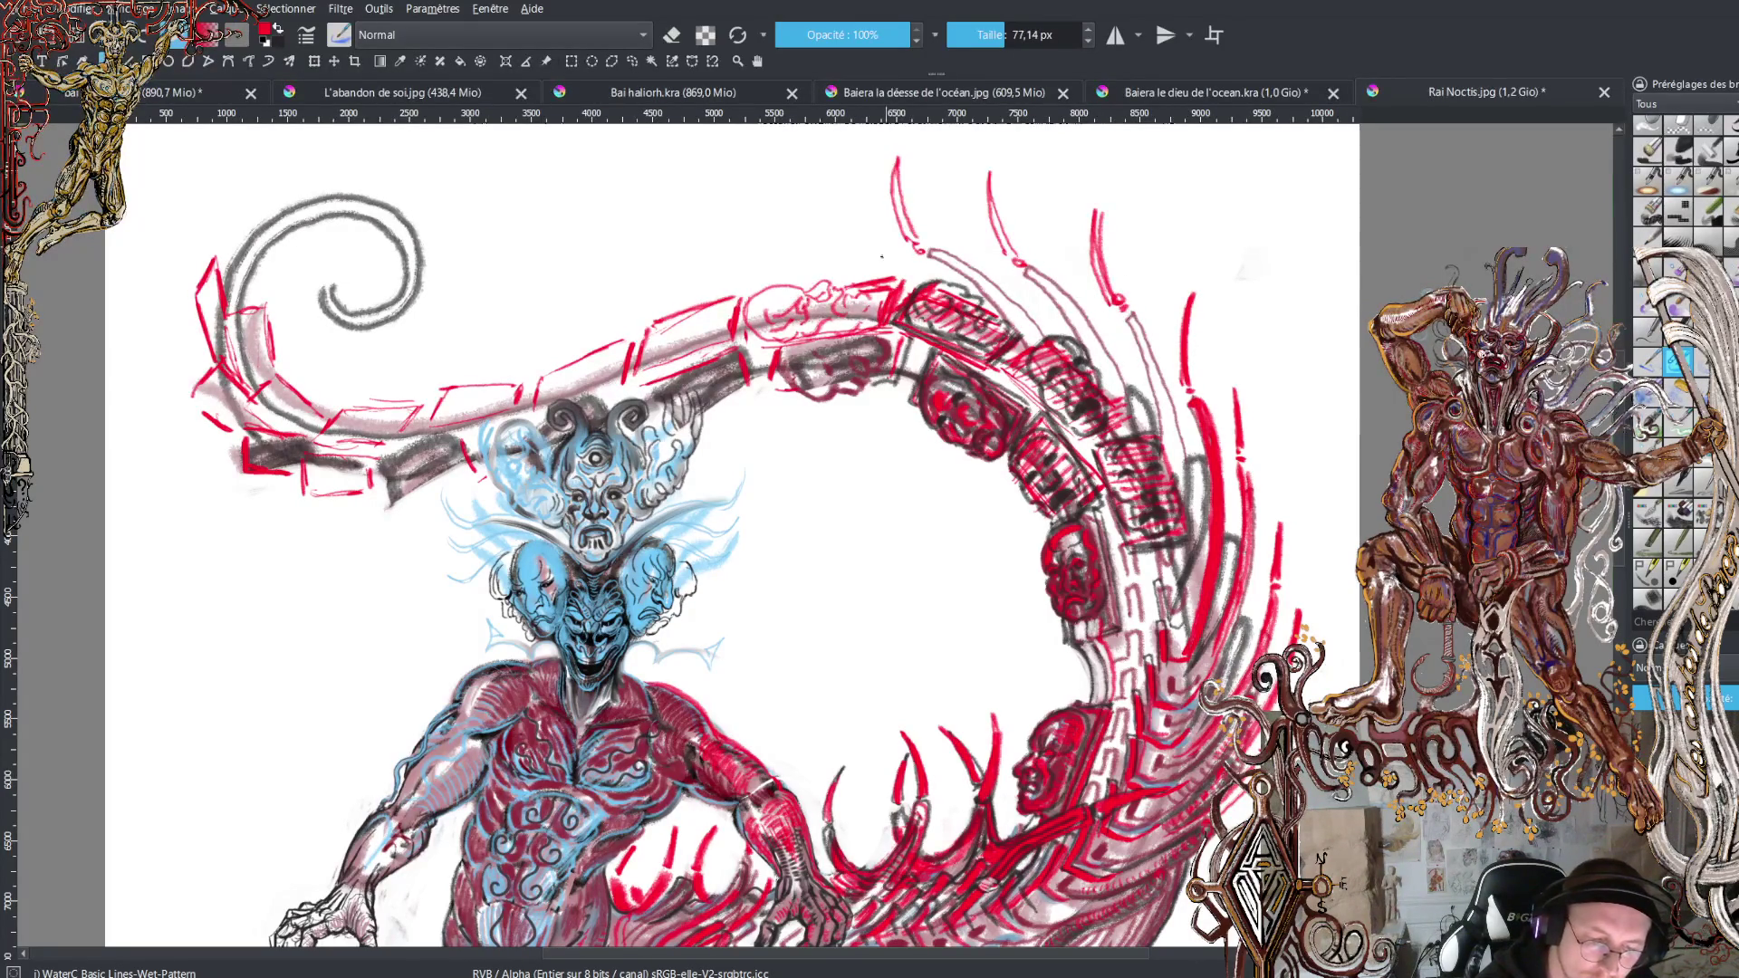
mouse_move(907, 266)
left_mouse_down()
mouse_move(827, 247)
mouse_move(913, 268)
left_mouse_up()
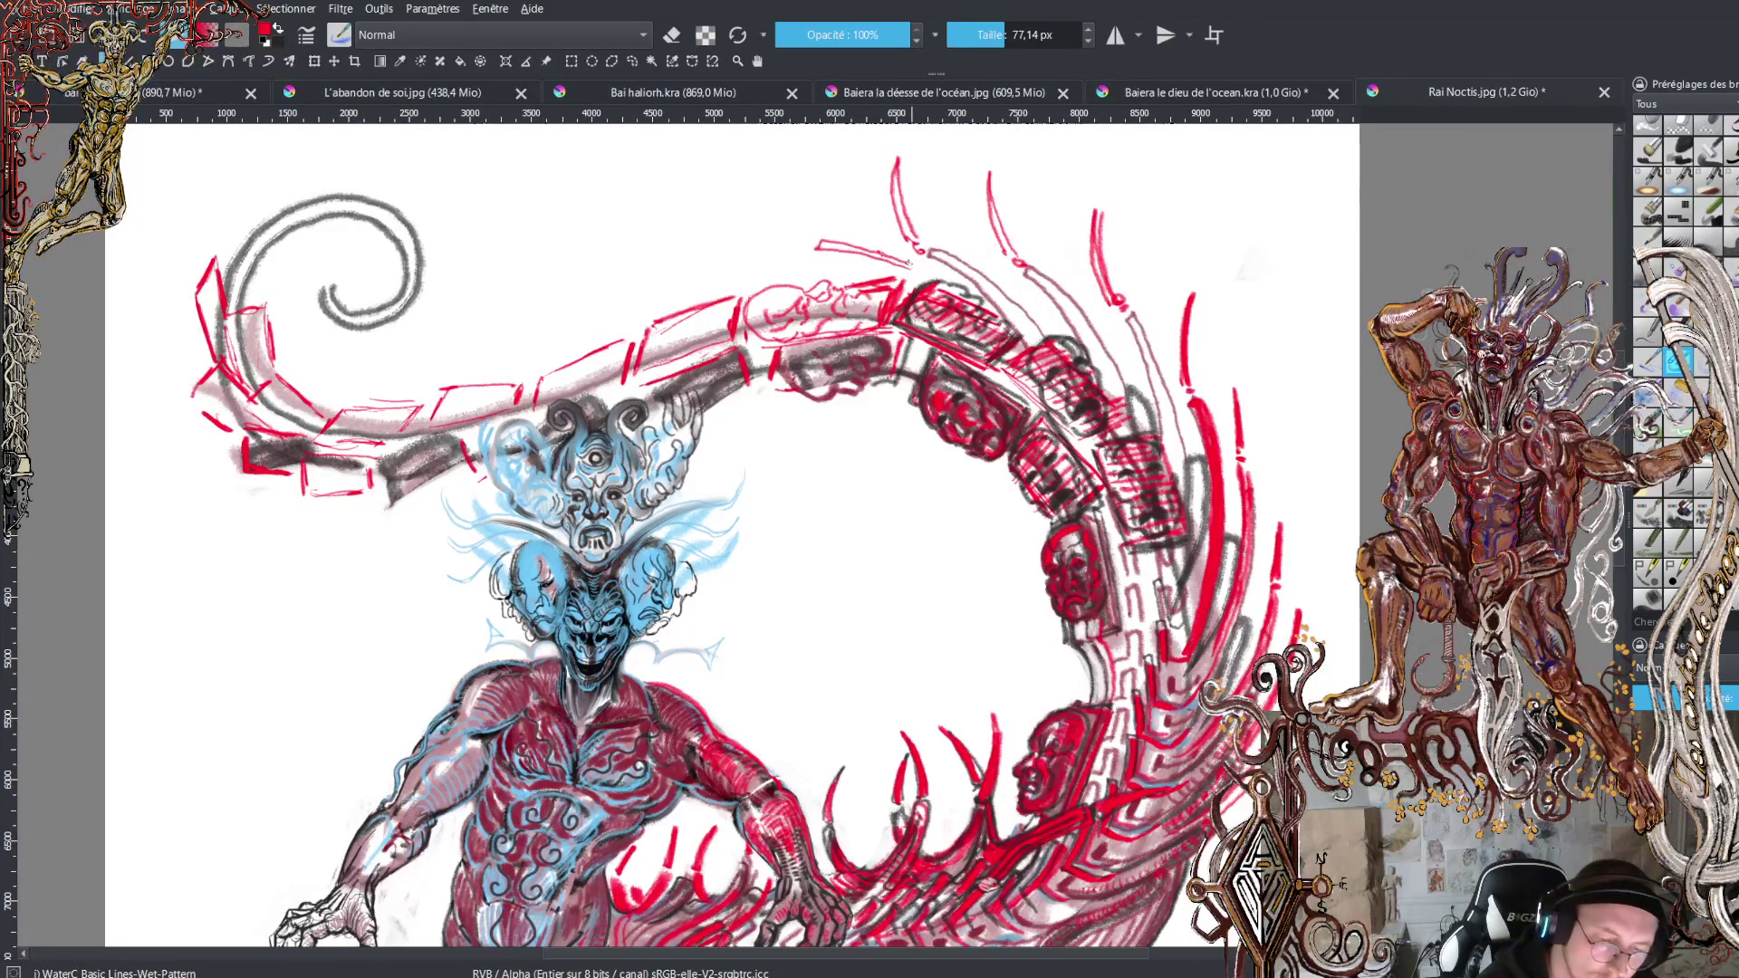
mouse_move(810, 245)
left_mouse_down()
mouse_move(741, 167)
mouse_move(793, 234)
mouse_move(683, 245)
mouse_move(814, 272)
mouse_move(610, 294)
left_mouse_up()
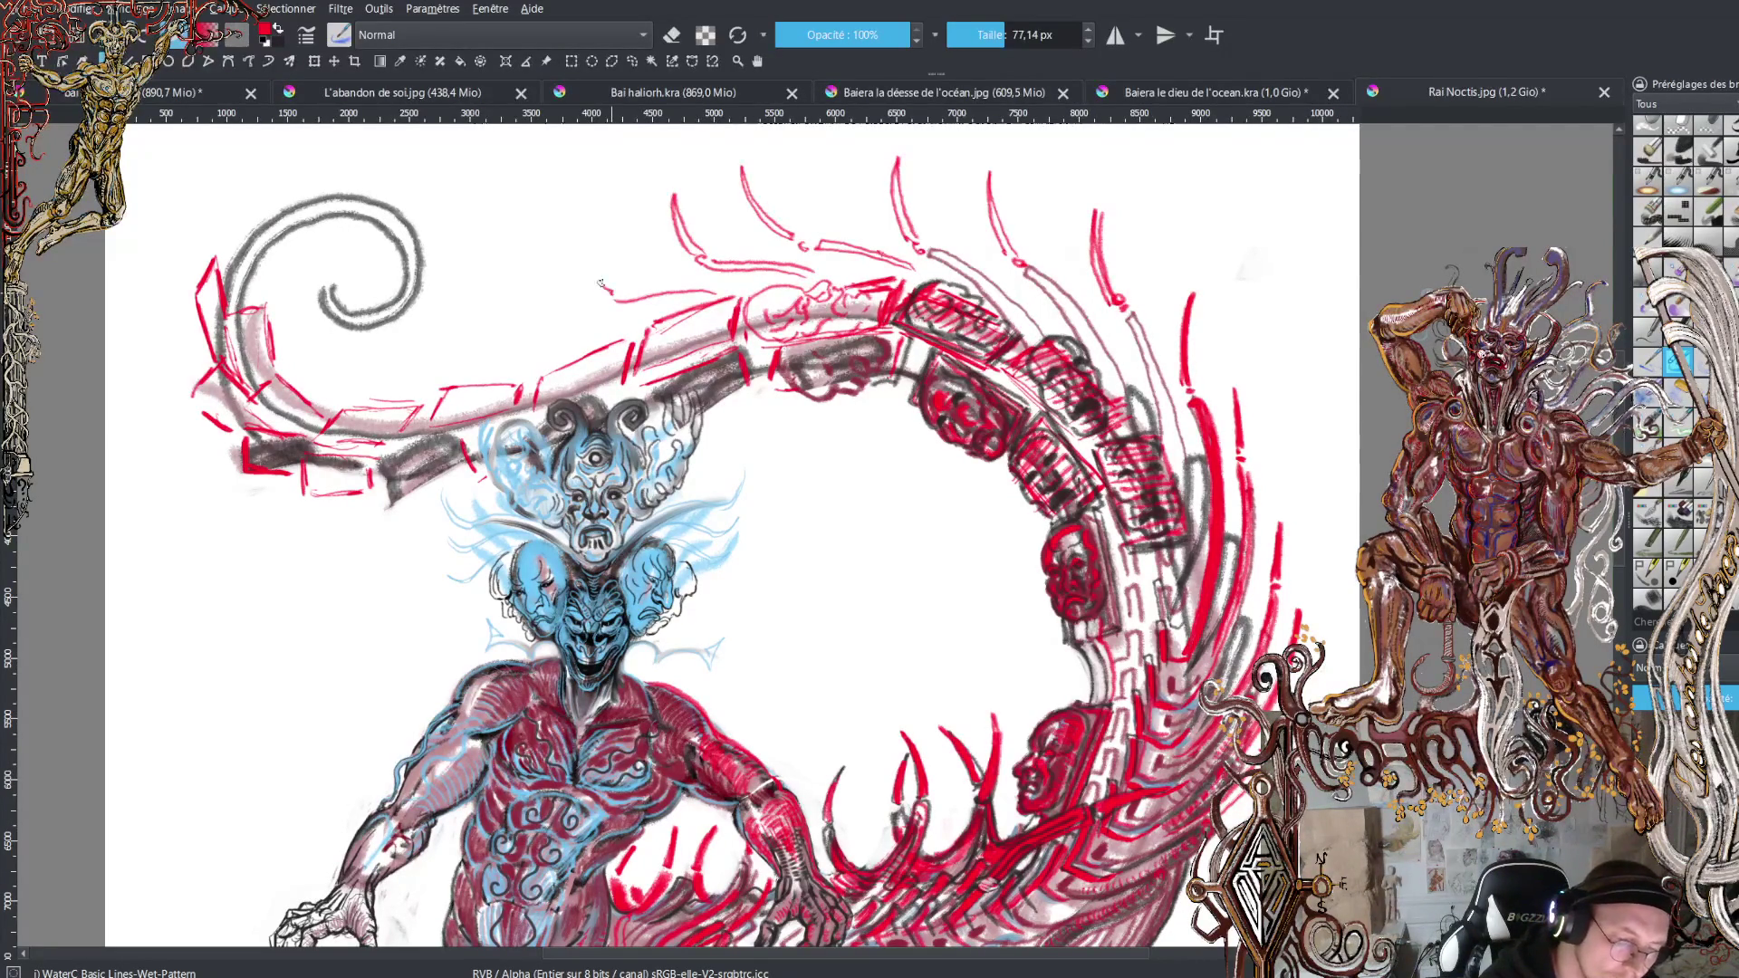
mouse_move(587, 235)
left_mouse_down()
mouse_move(621, 282)
mouse_move(750, 284)
left_mouse_up()
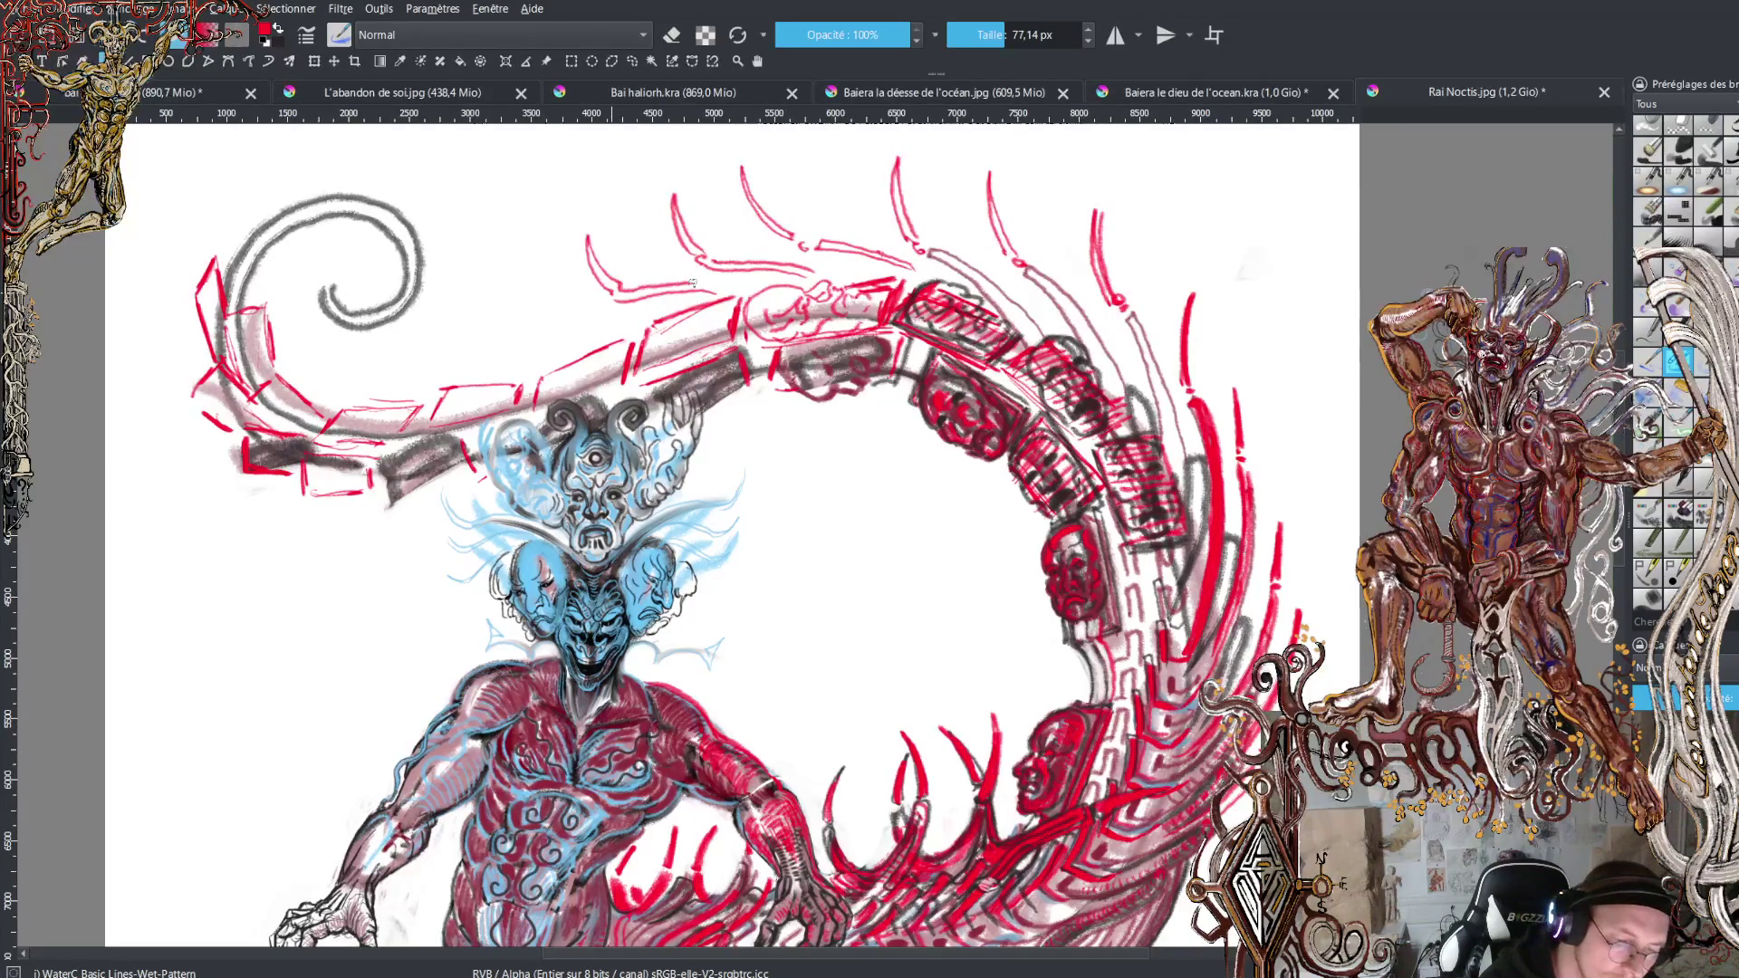
left_click_drag(654, 312, 580, 332)
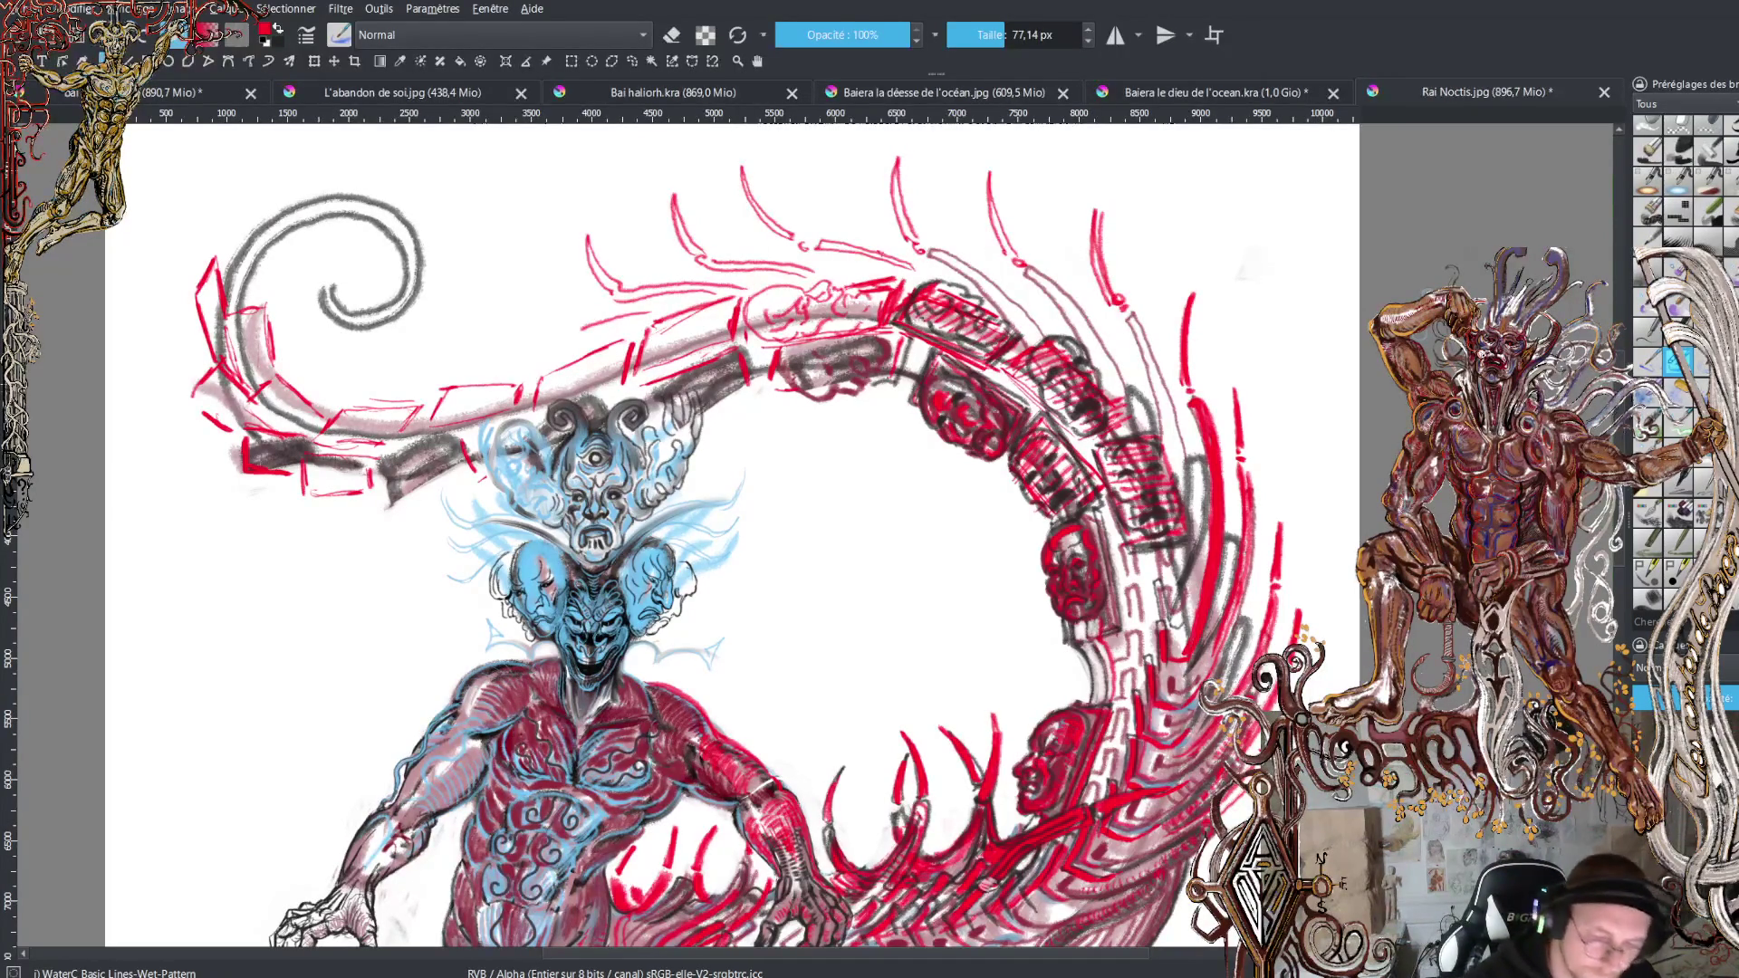
scroll(725, 534, "down", 2)
scroll(725, 534, "down", 2)
scroll(725, 534, "down", 2)
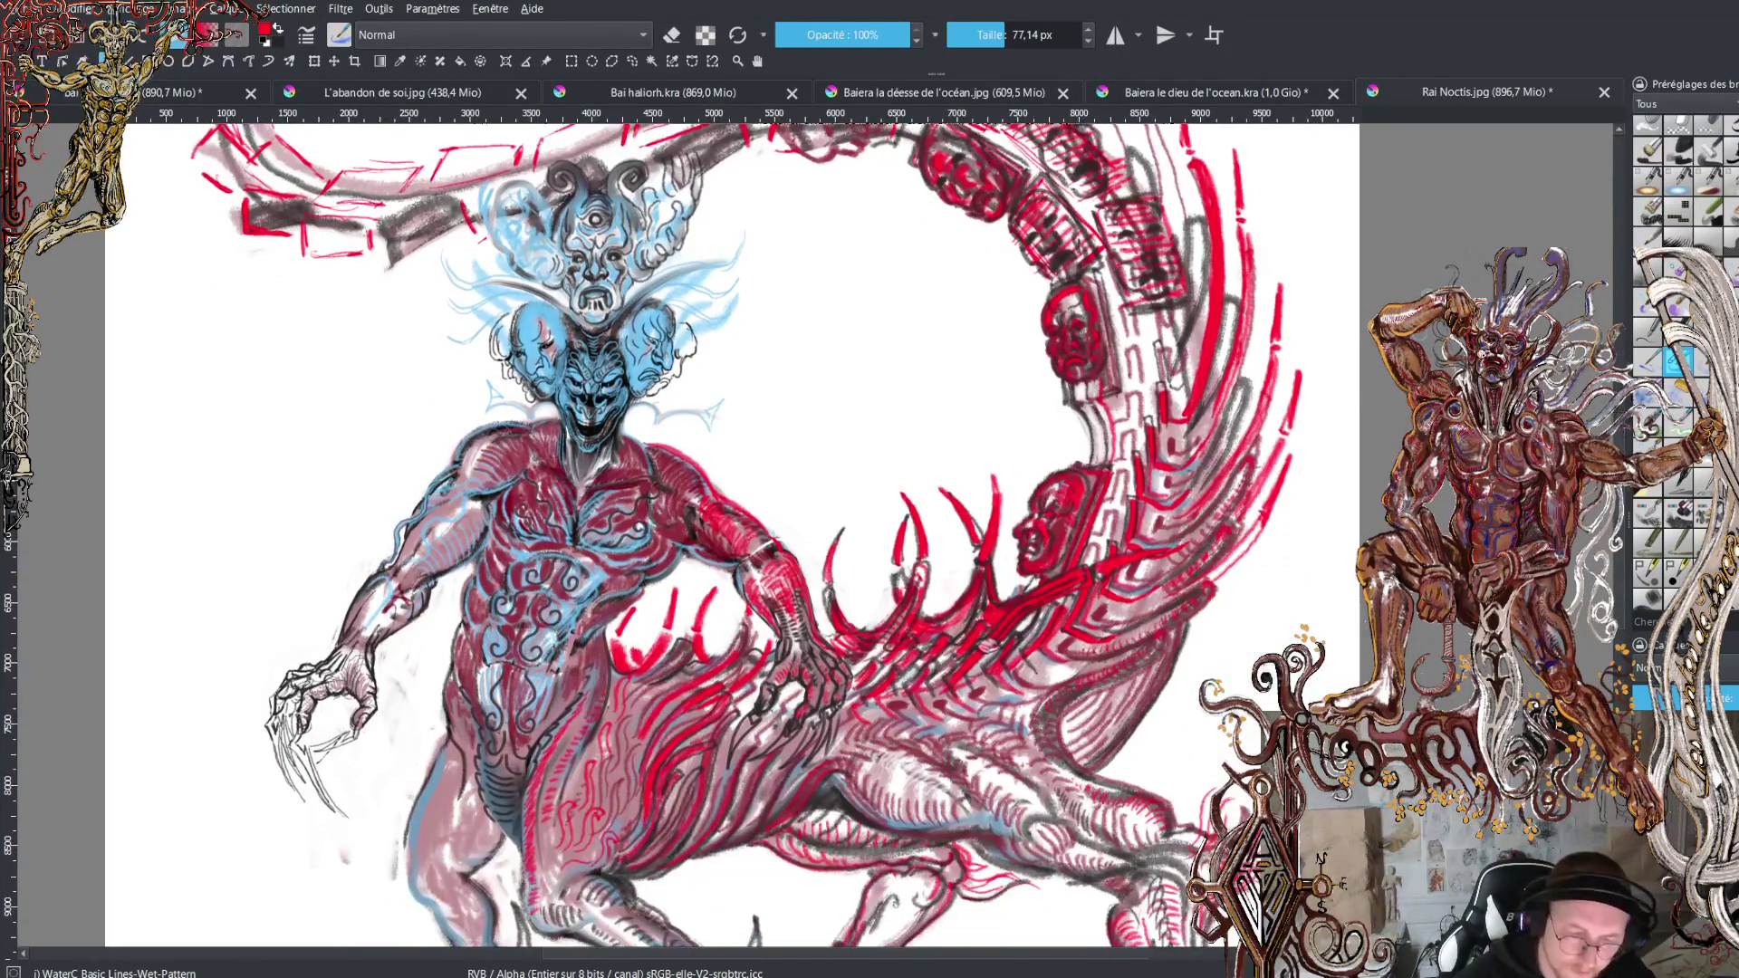
scroll(824, 527, "down", 1)
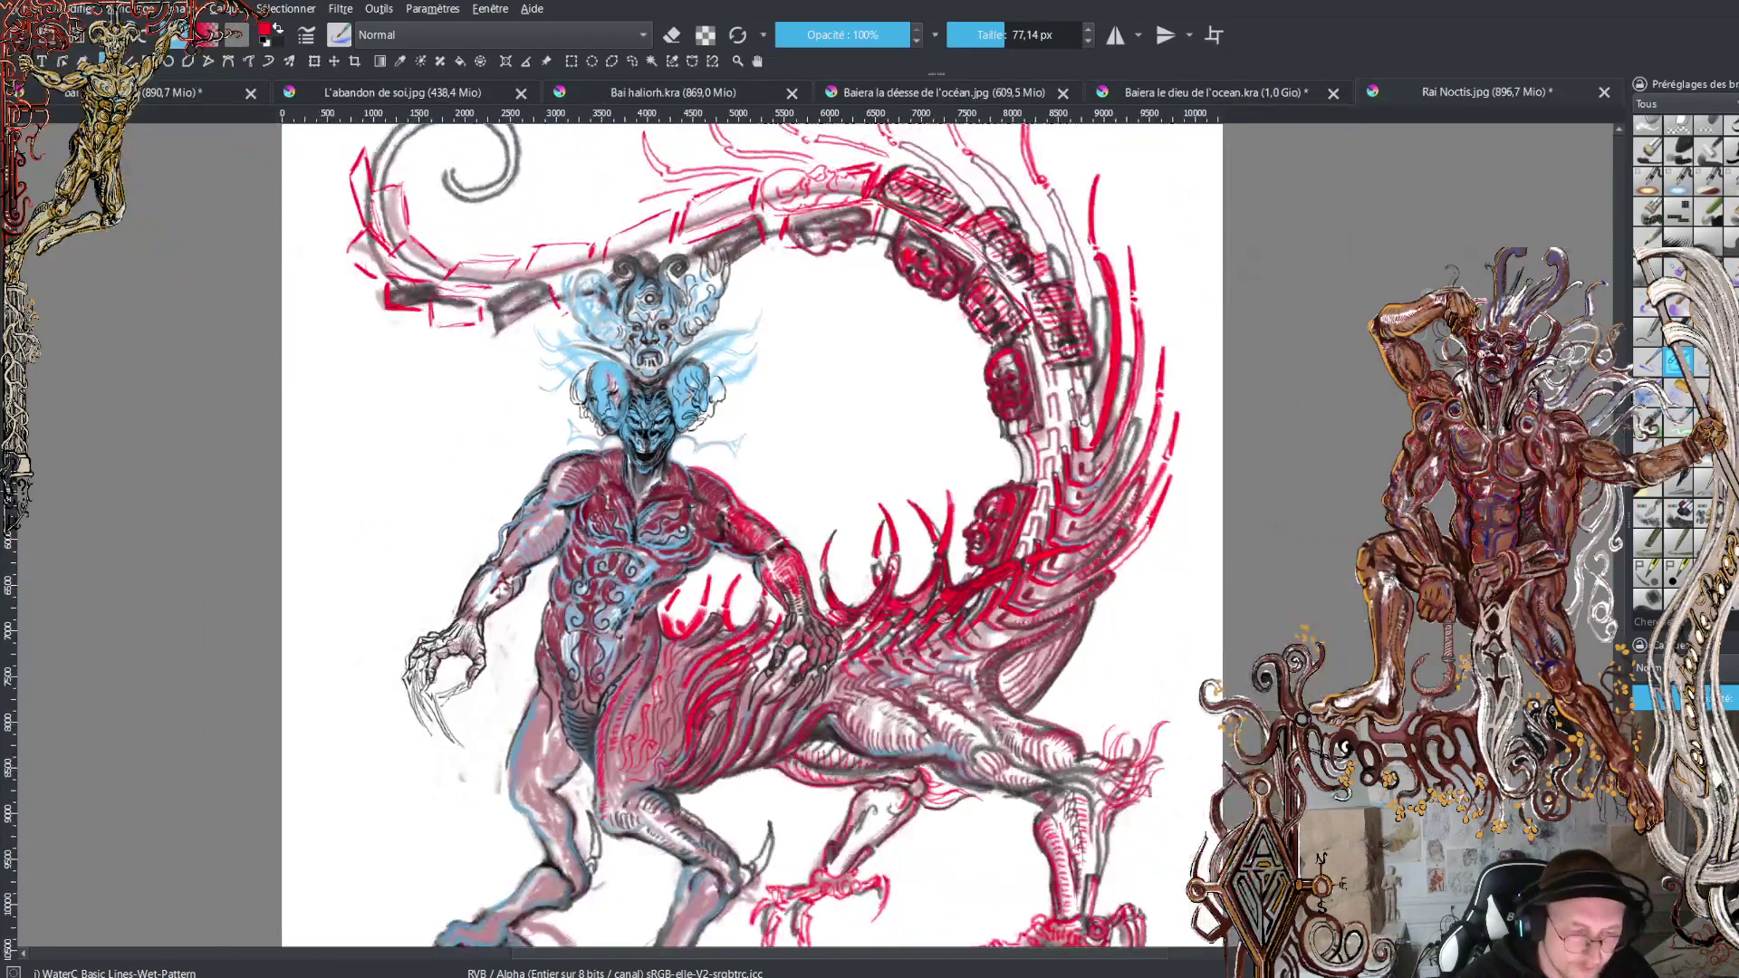
scroll(752, 534, "down", 1)
scroll(752, 535, "up", 1)
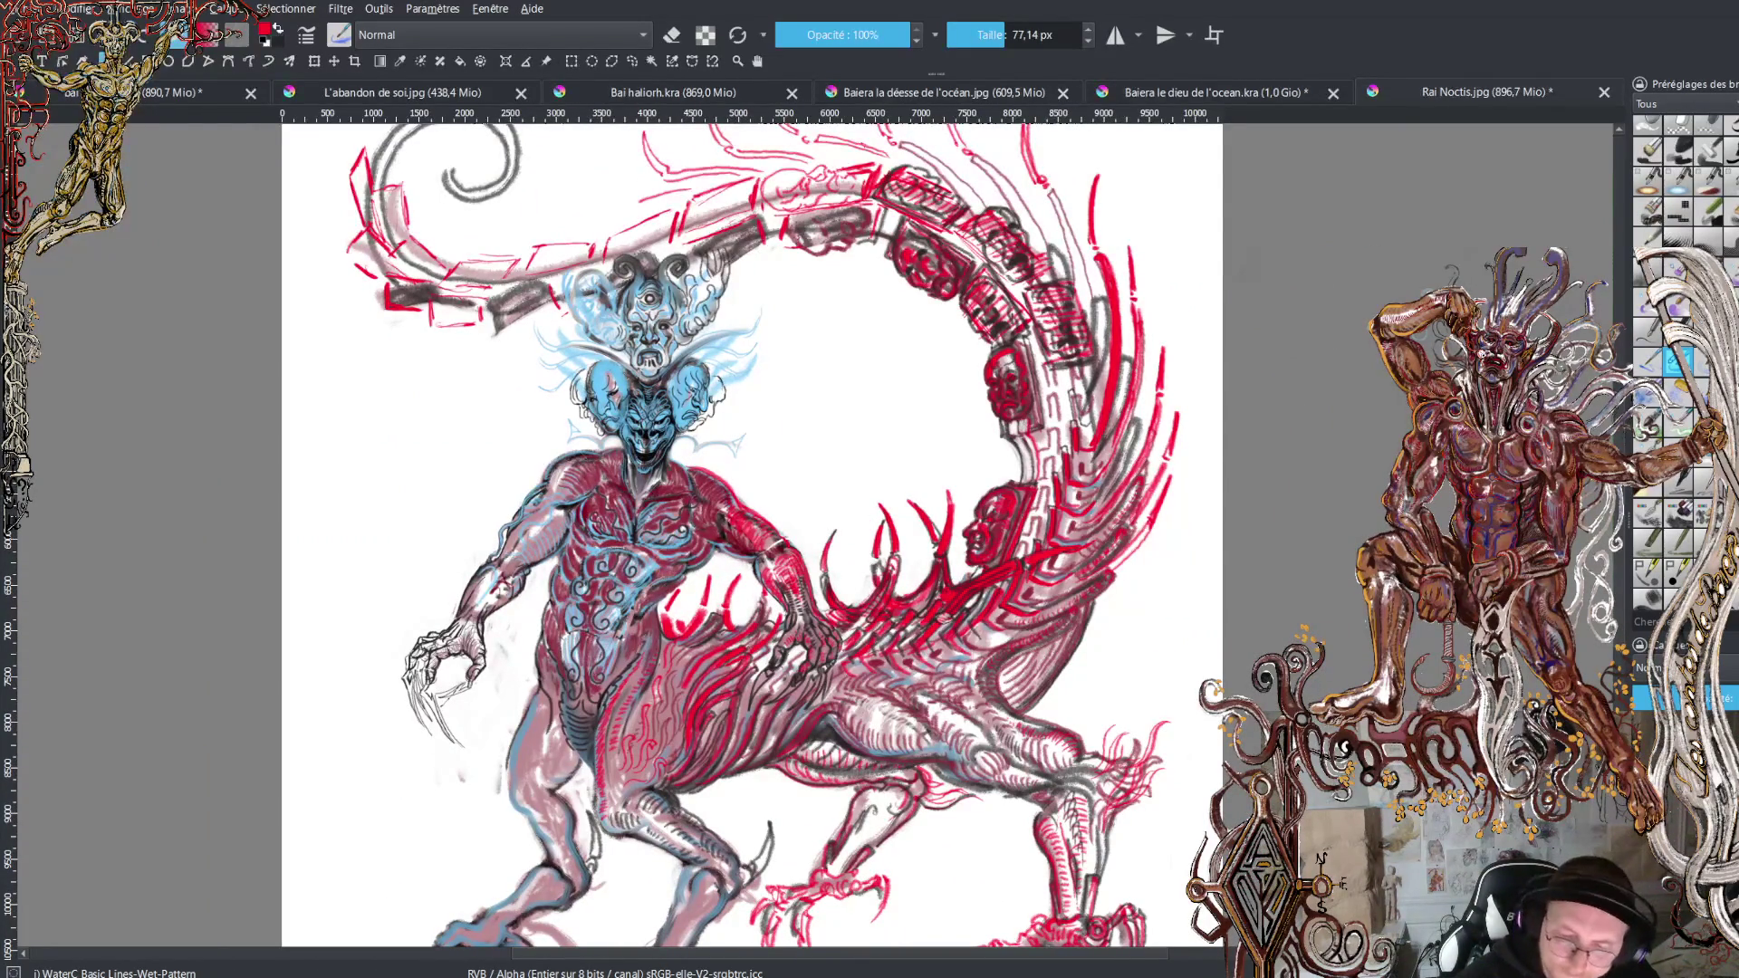
scroll(1619, 441, "up", 5)
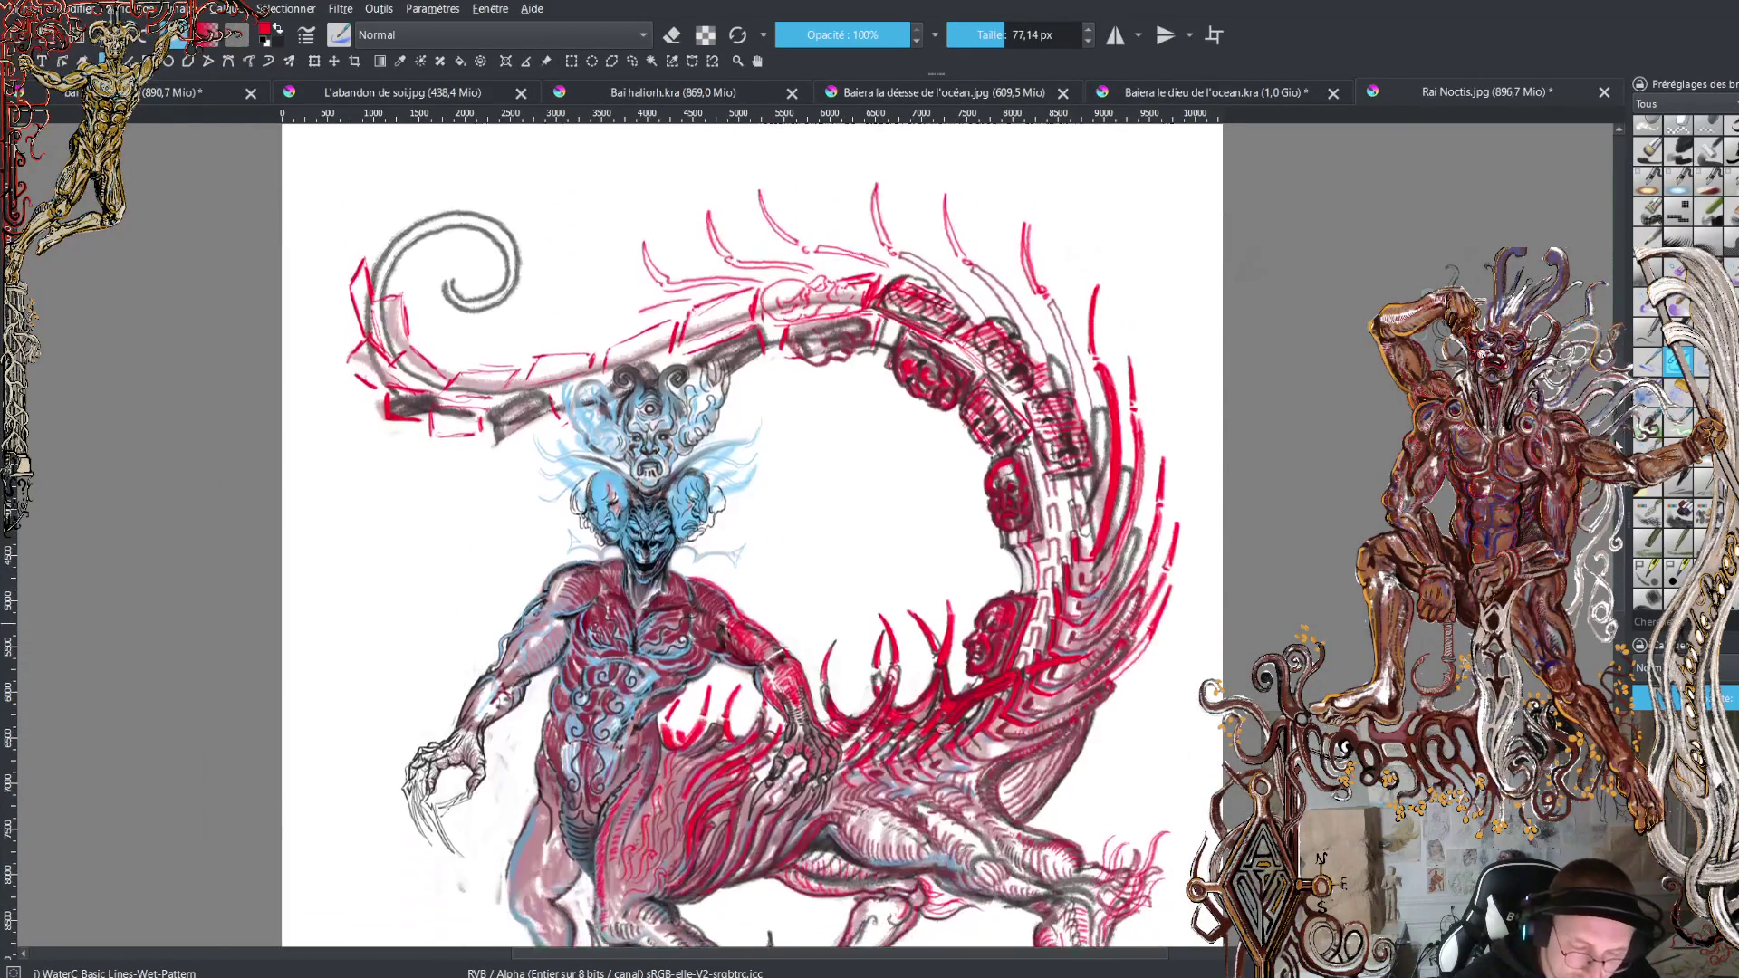
key("plus")
key("plus")
key("plus")
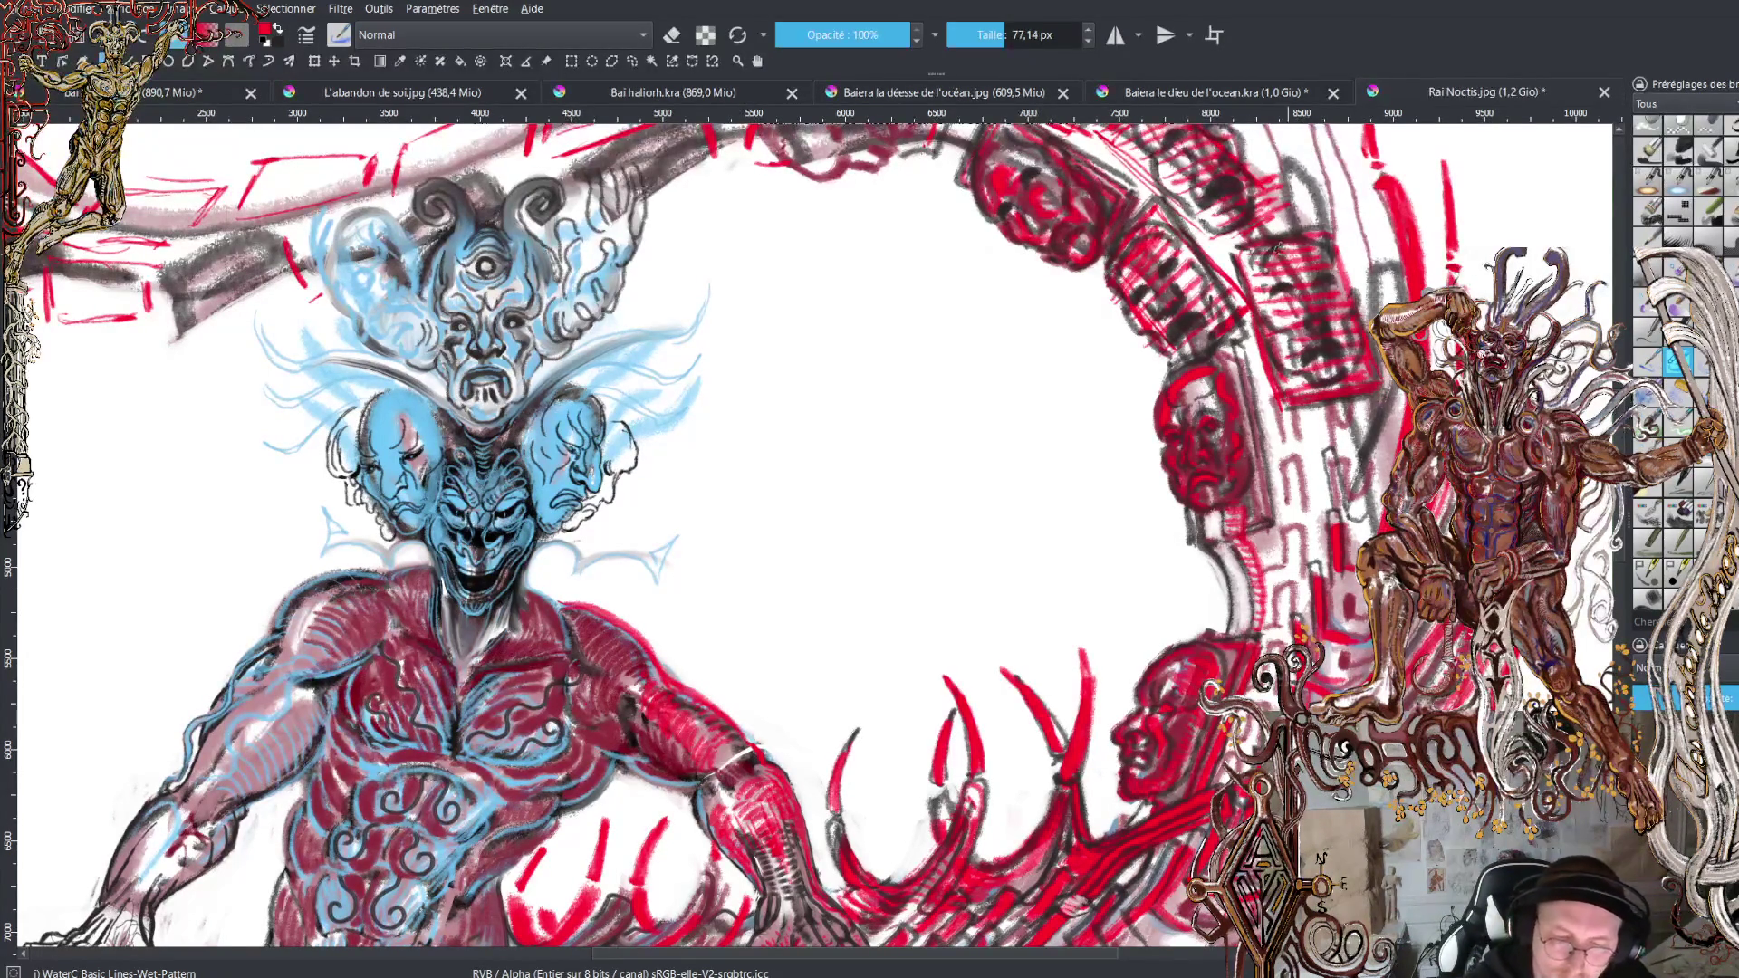
Hatch the right-side tail box with red strokes, darkening its face by swapping to black.
left_click_drag(1291, 300, 1286, 357)
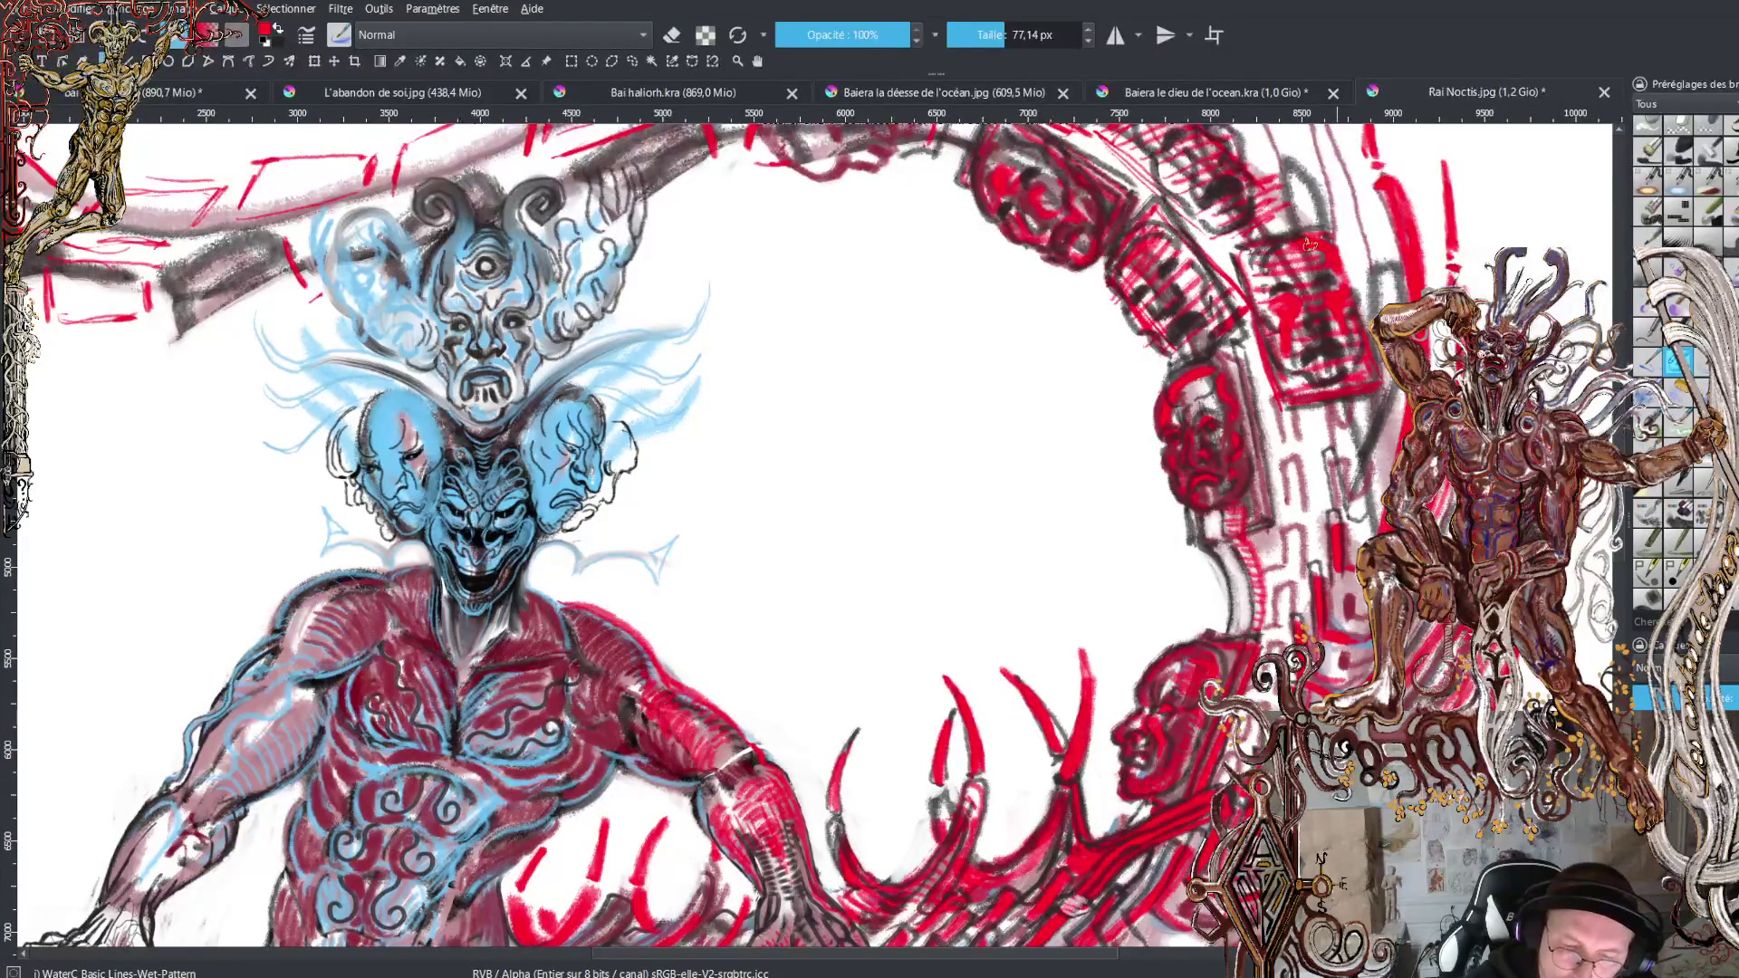
left_click_drag(1268, 270, 1300, 238)
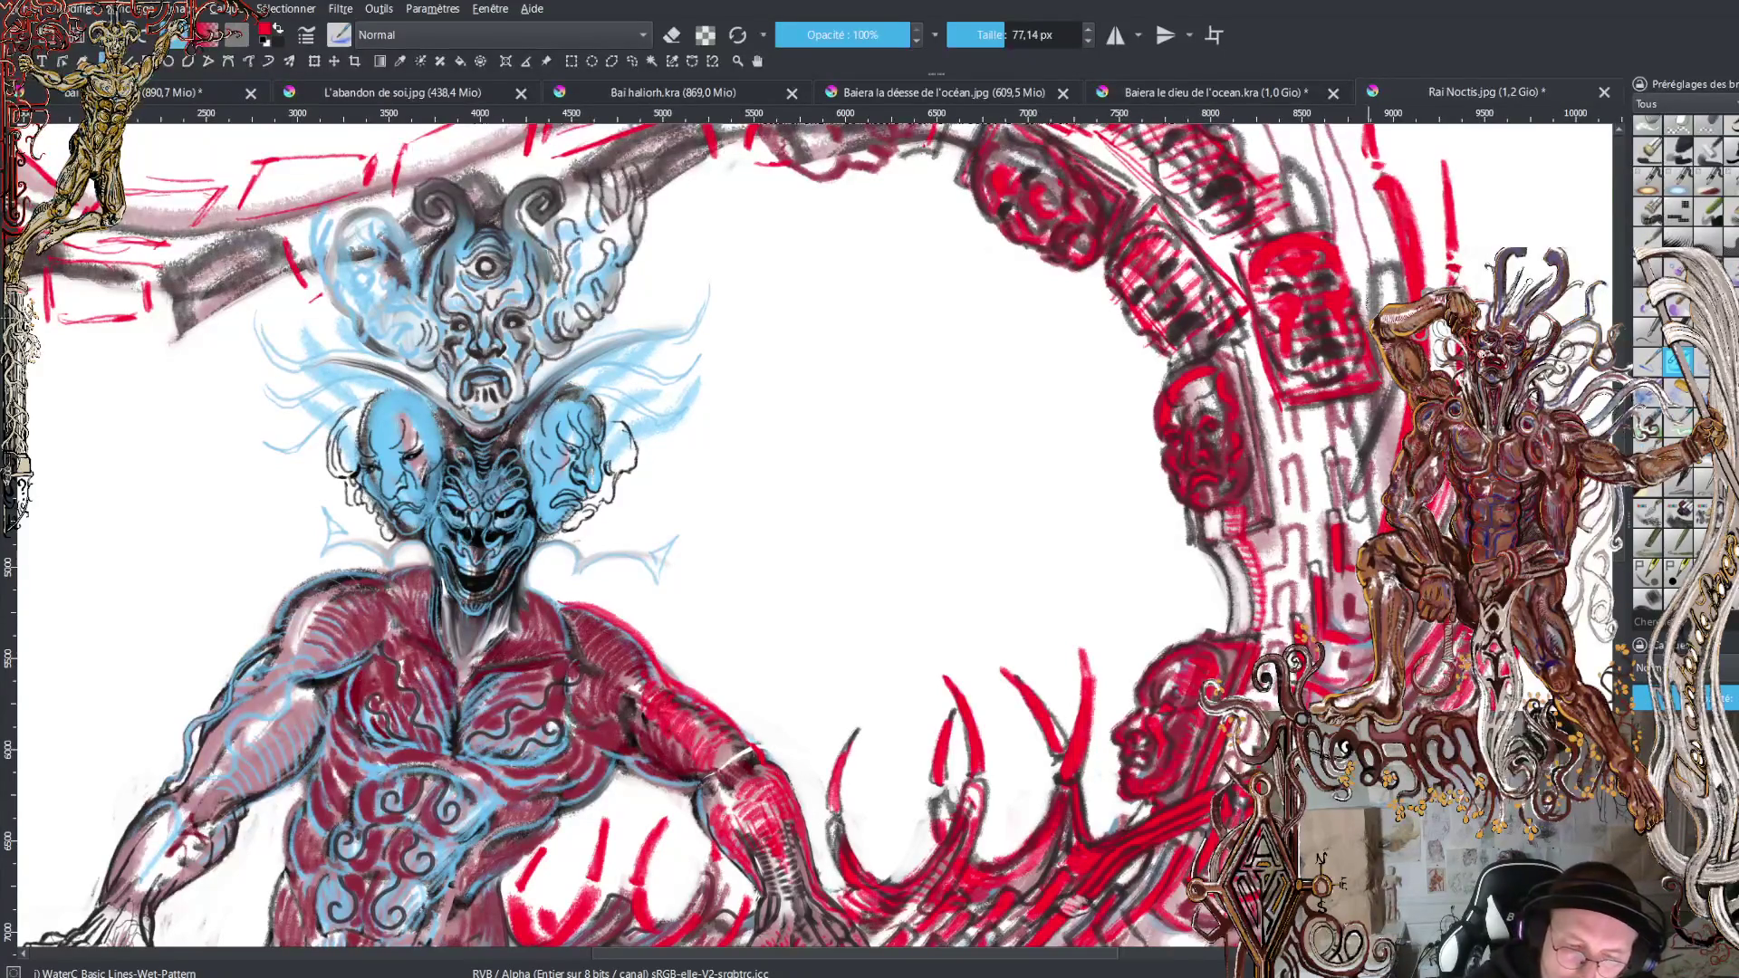
key("x")
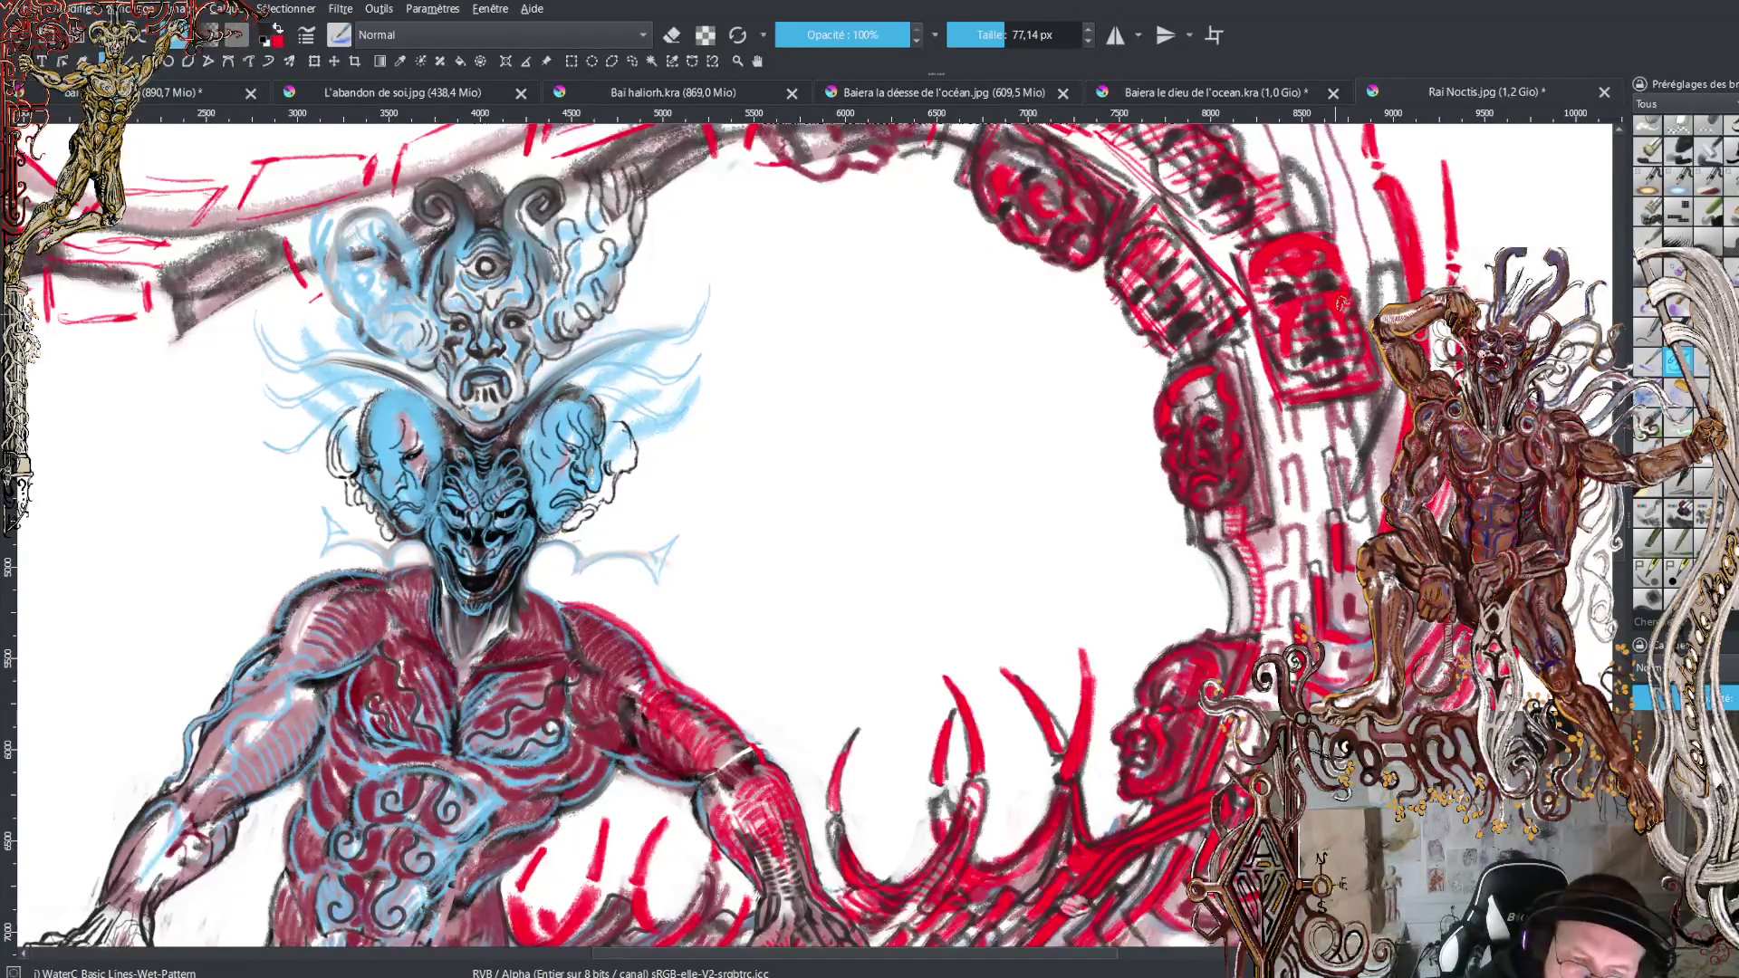
key("x")
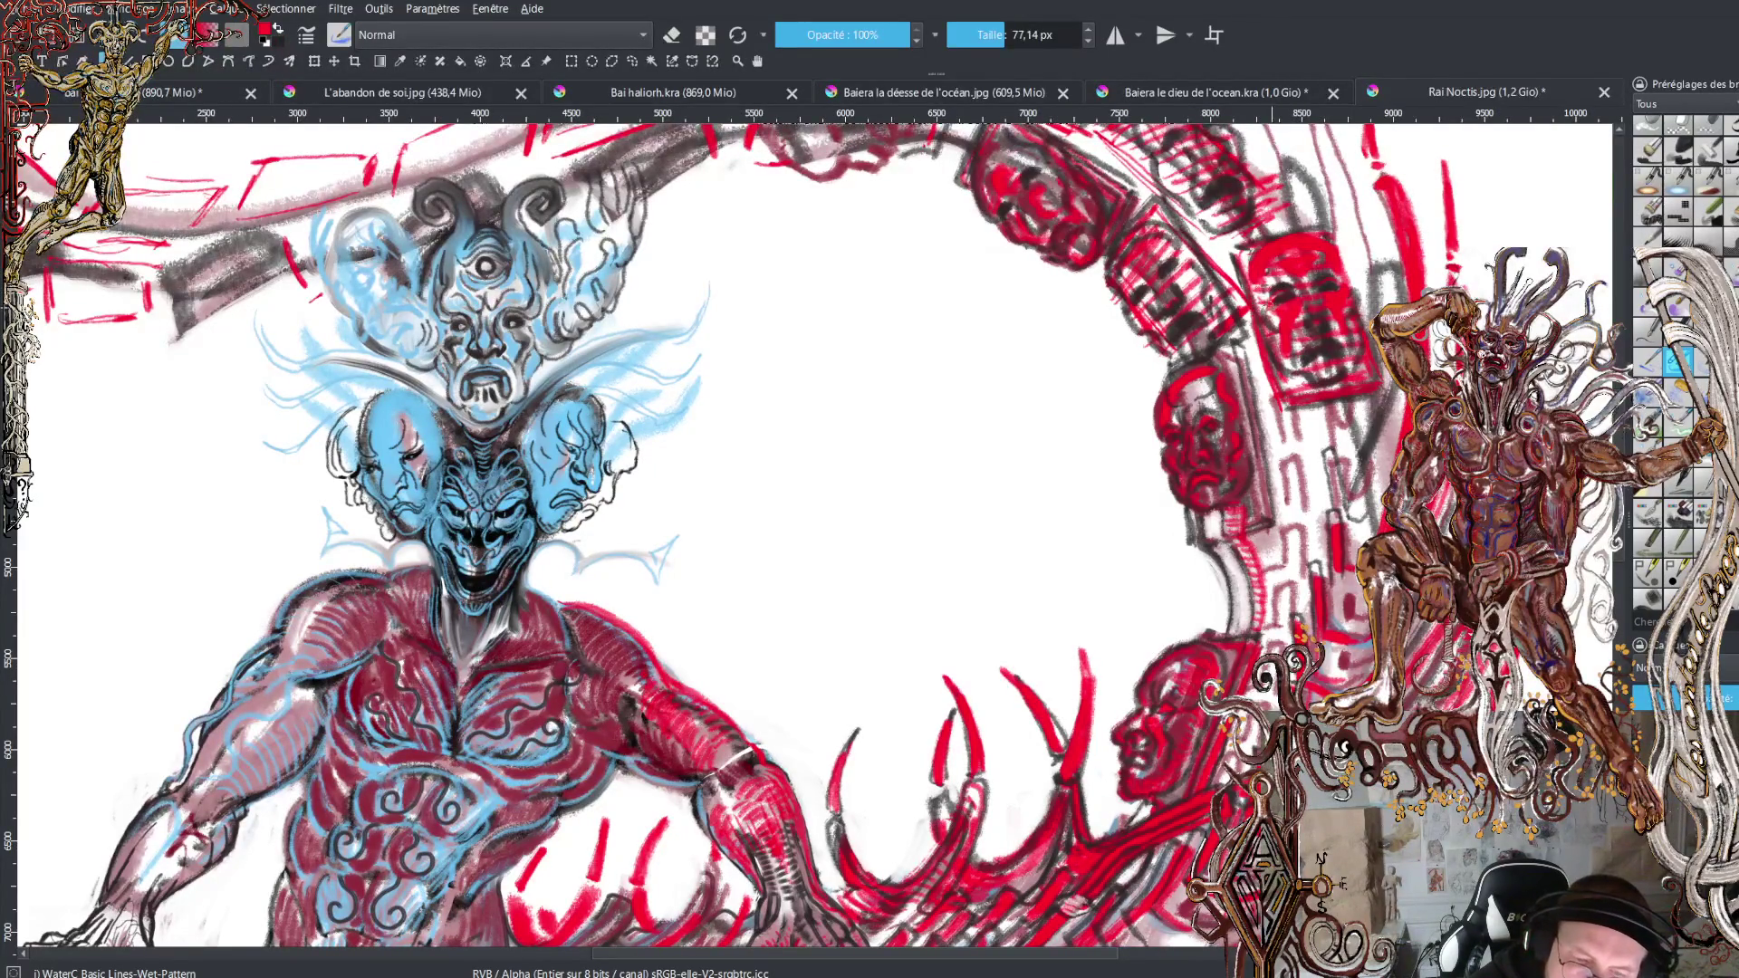
key("x")
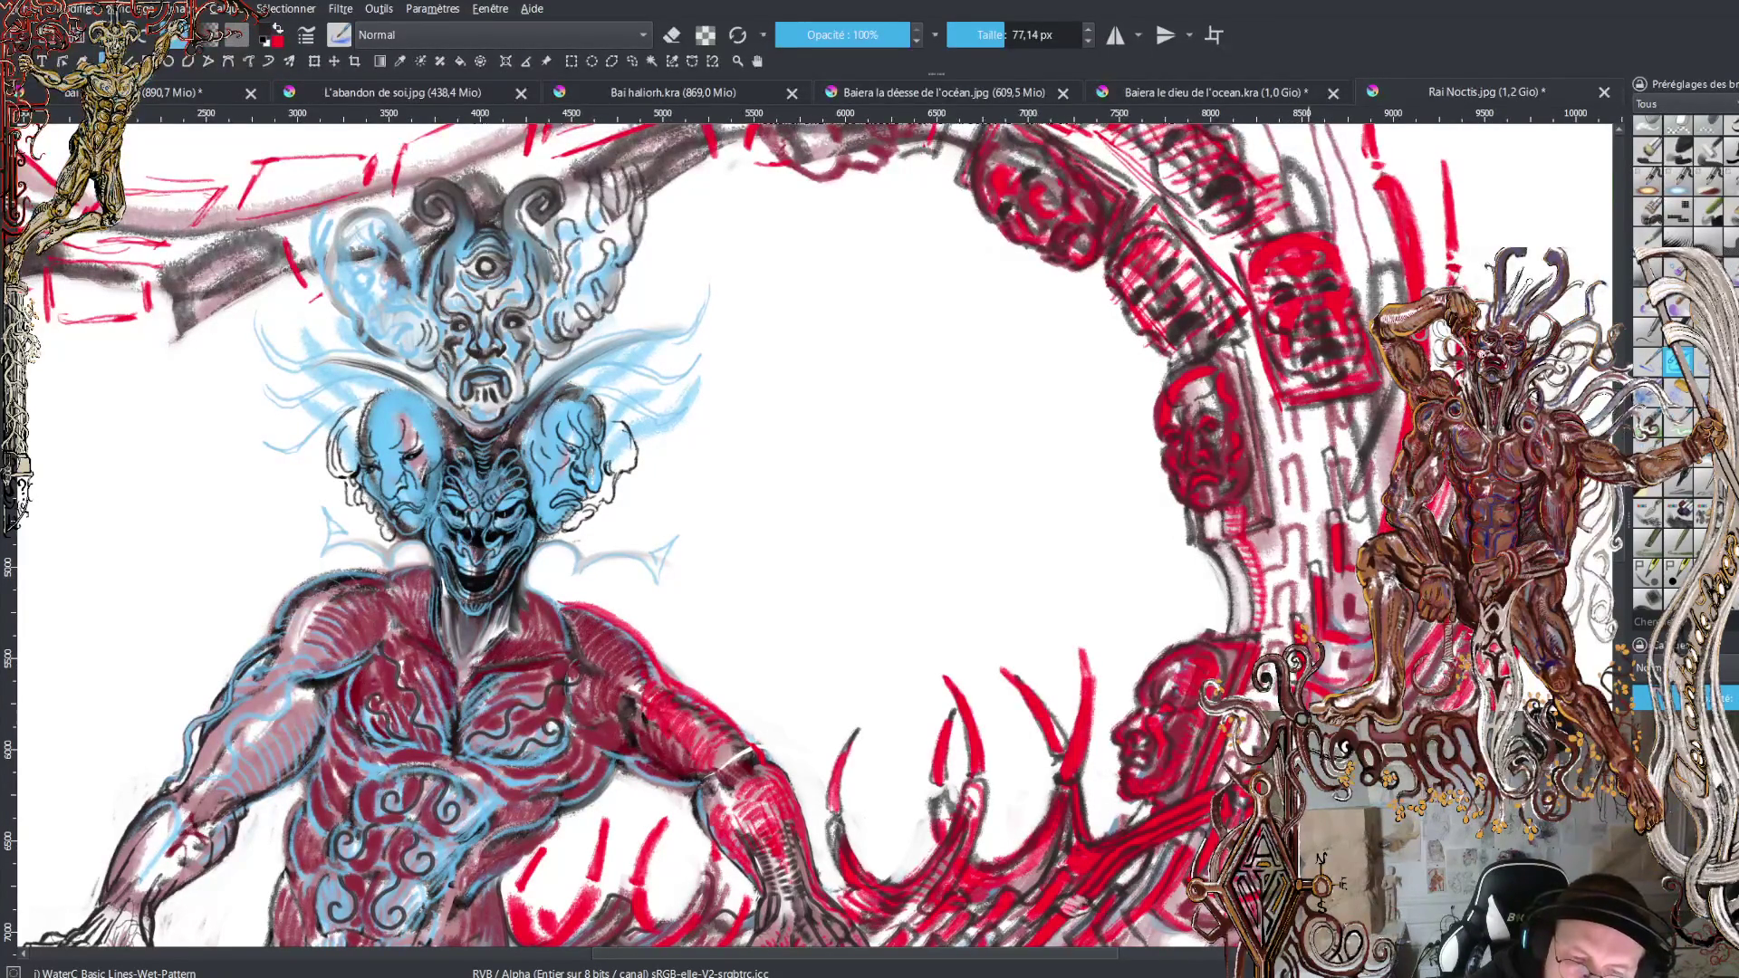
Keep alternating red and black to finish the box's hatched faces, then zoom to the blue face.
key("x")
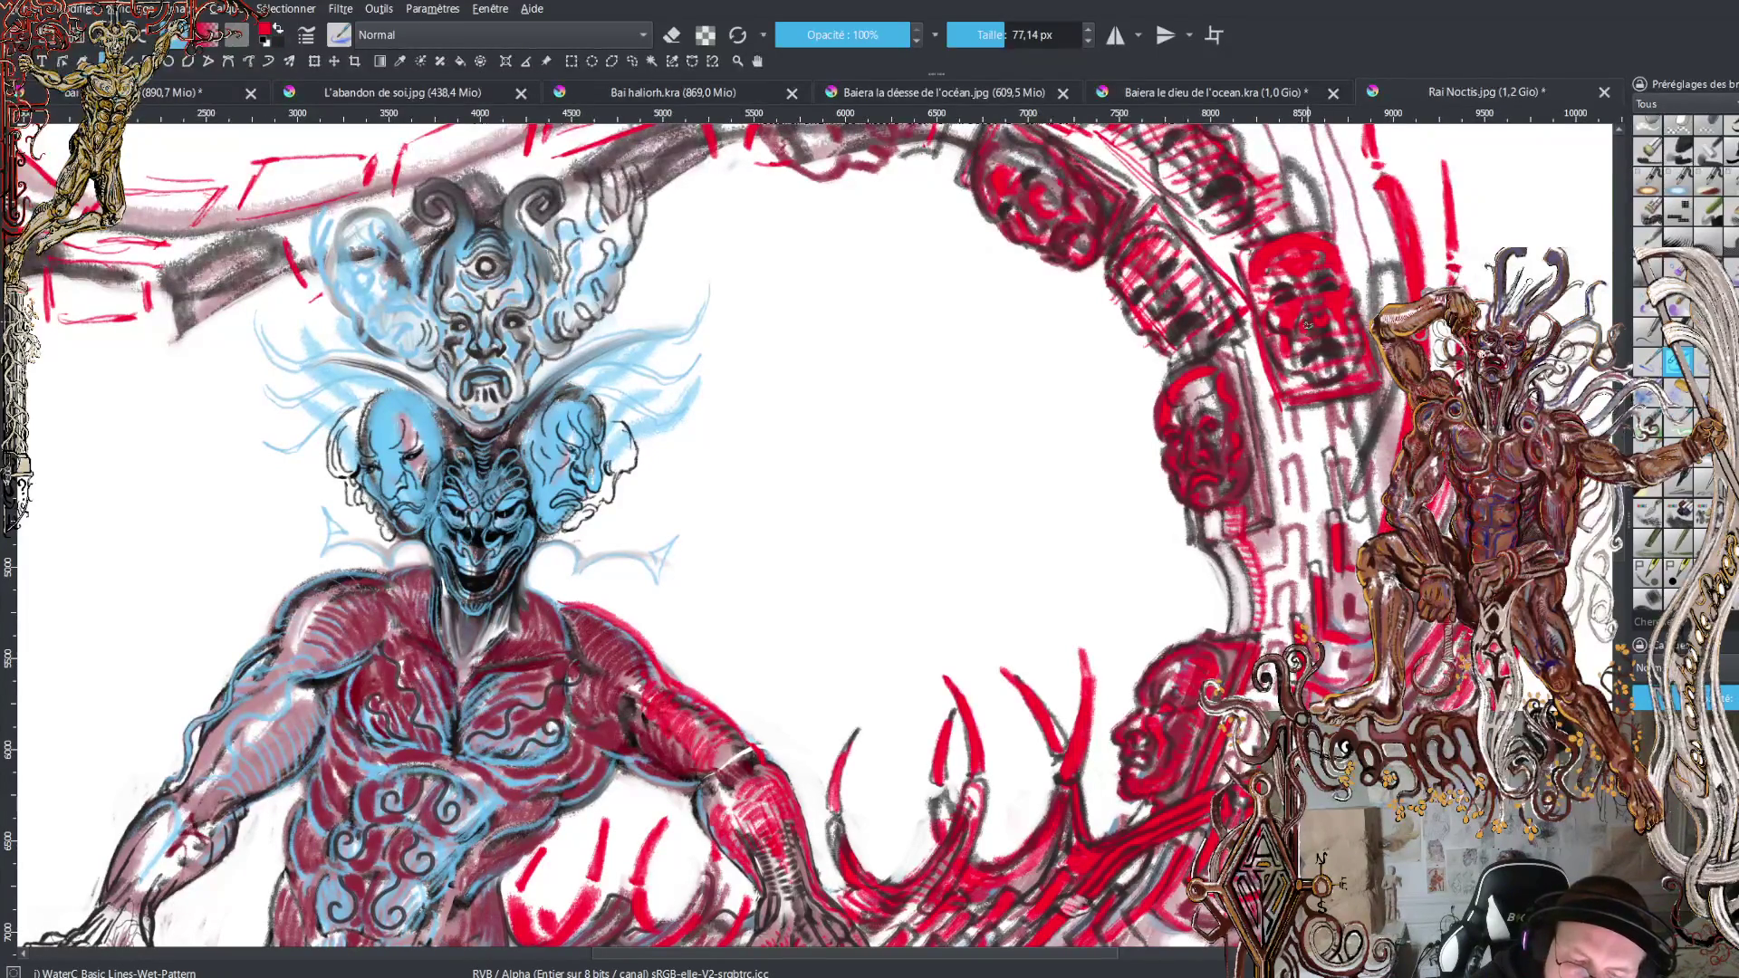
key("x")
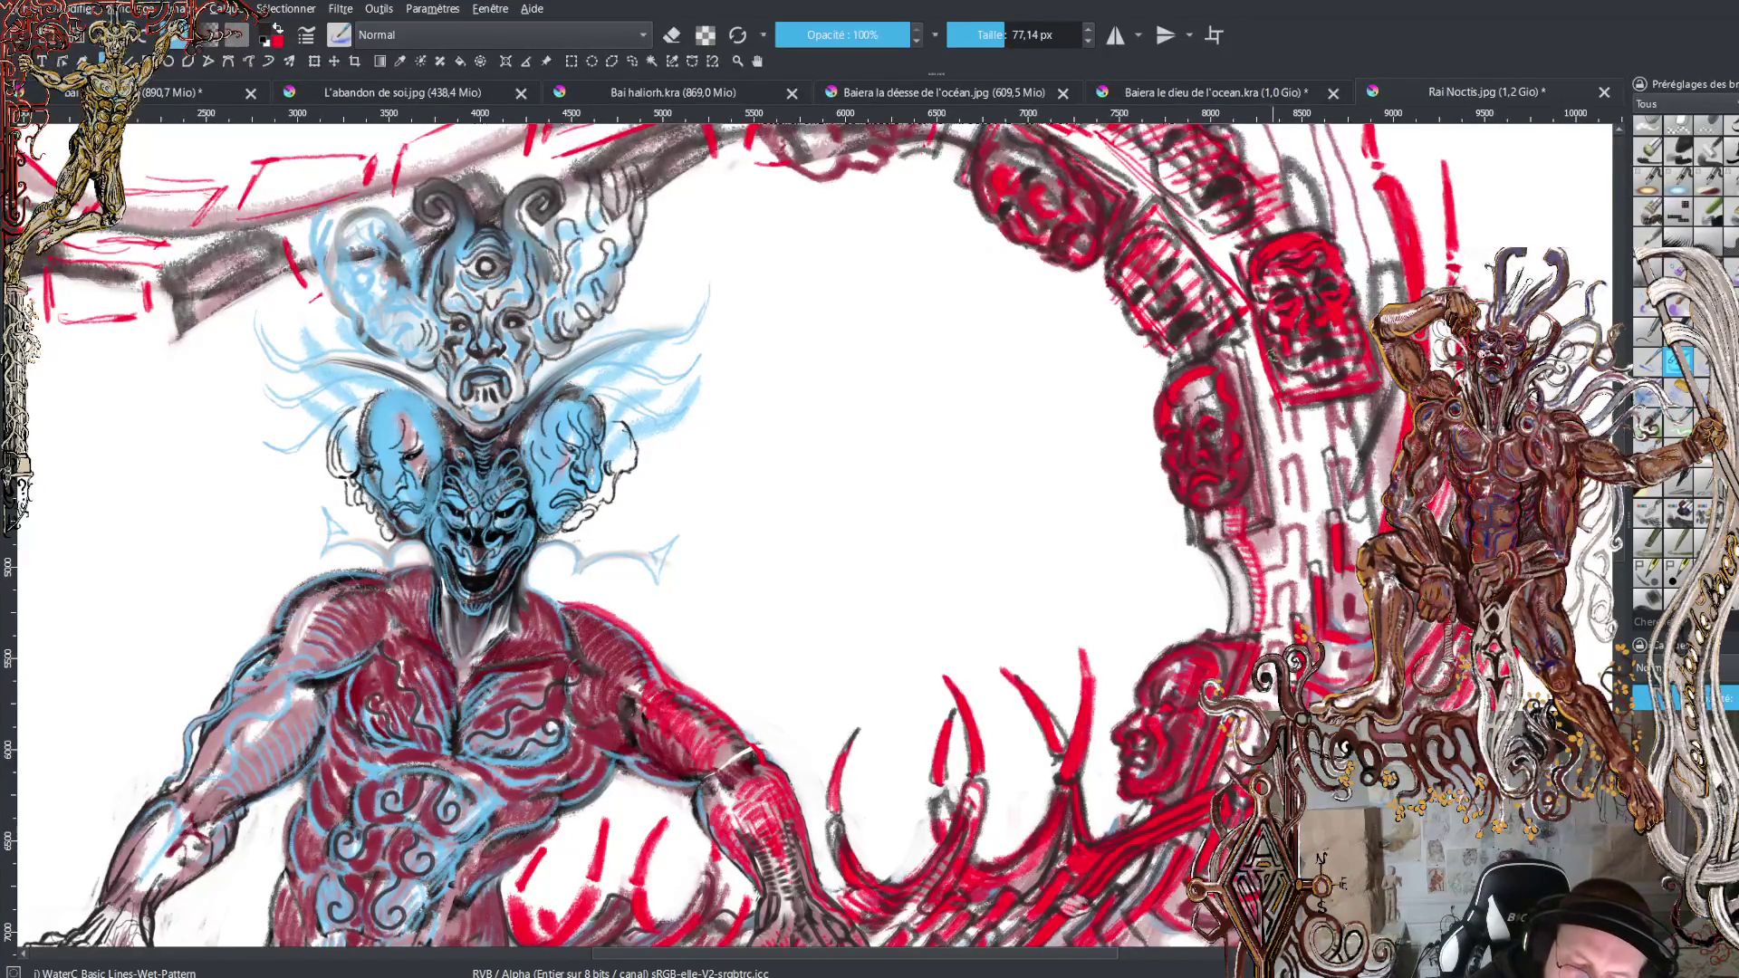
key("x")
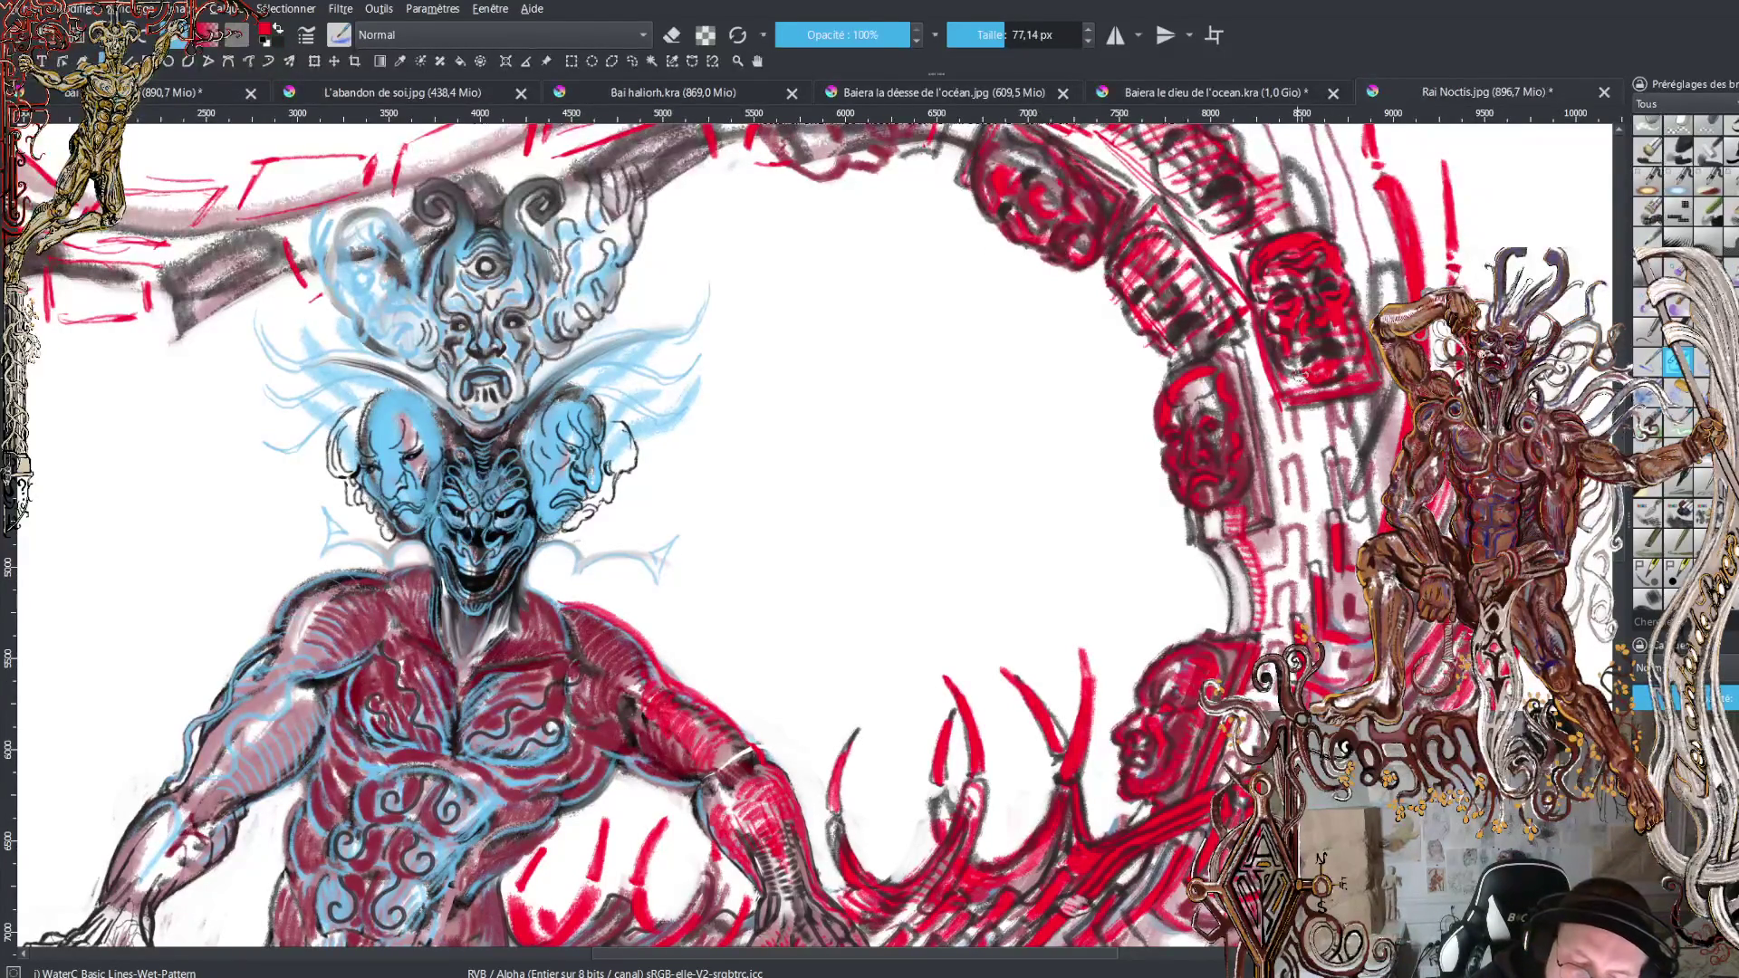
key("x")
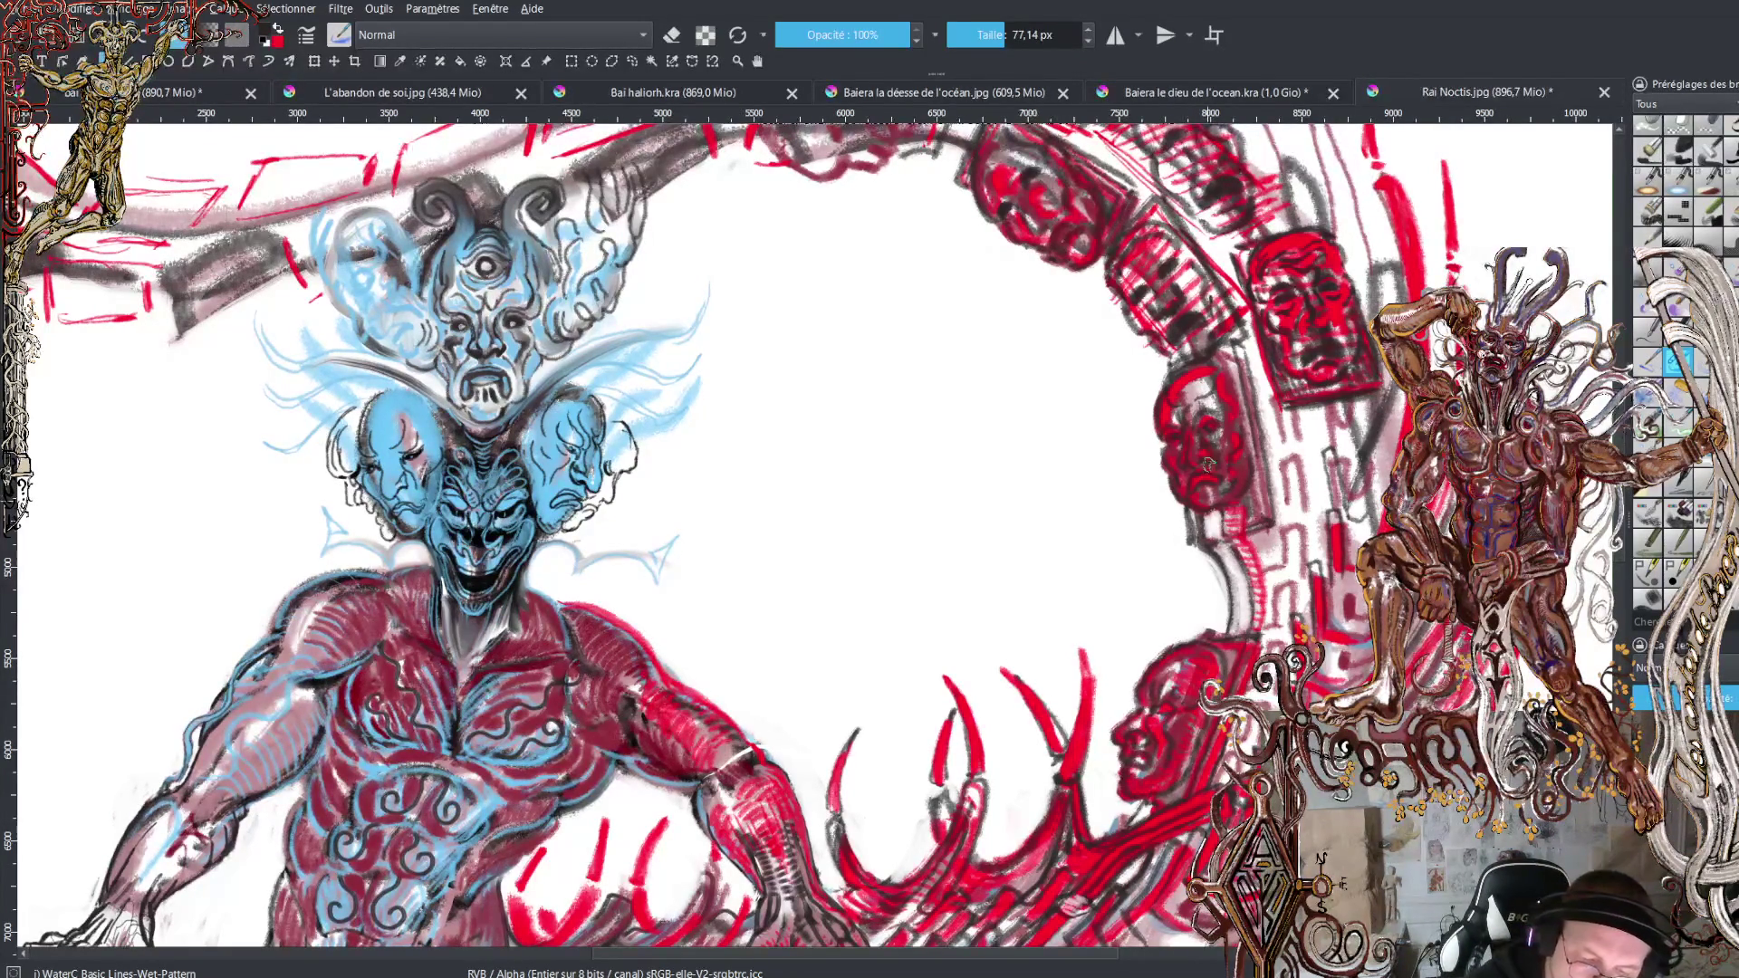
key("x")
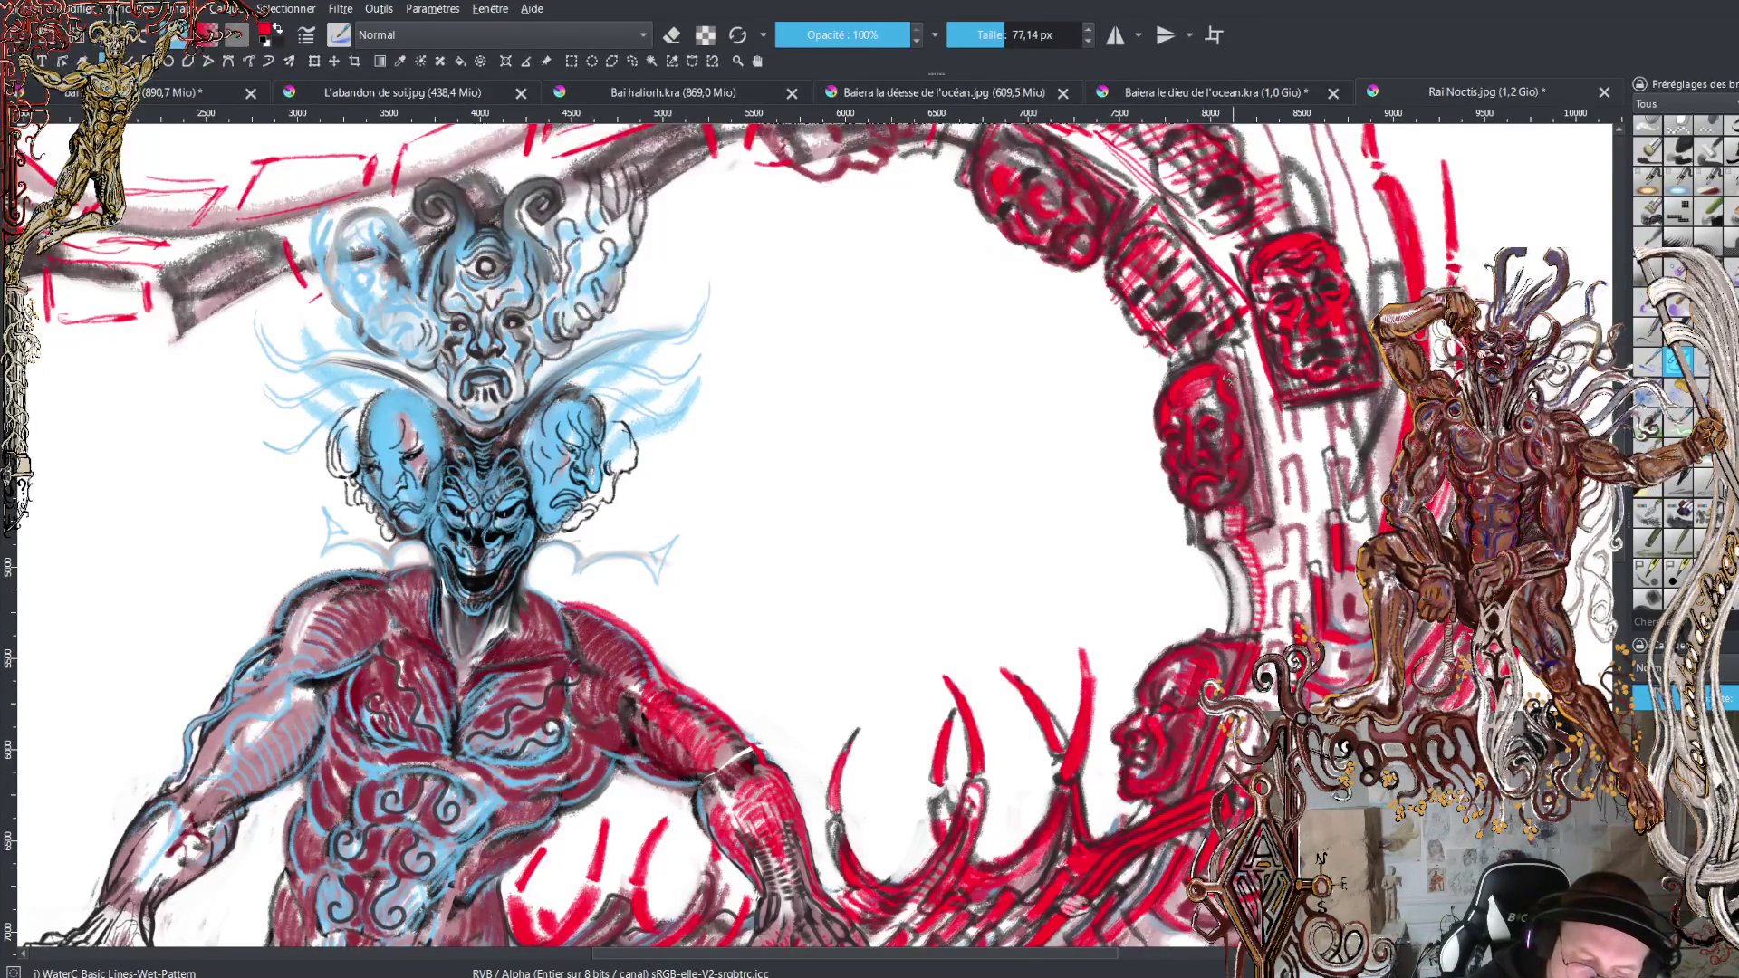
key("x")
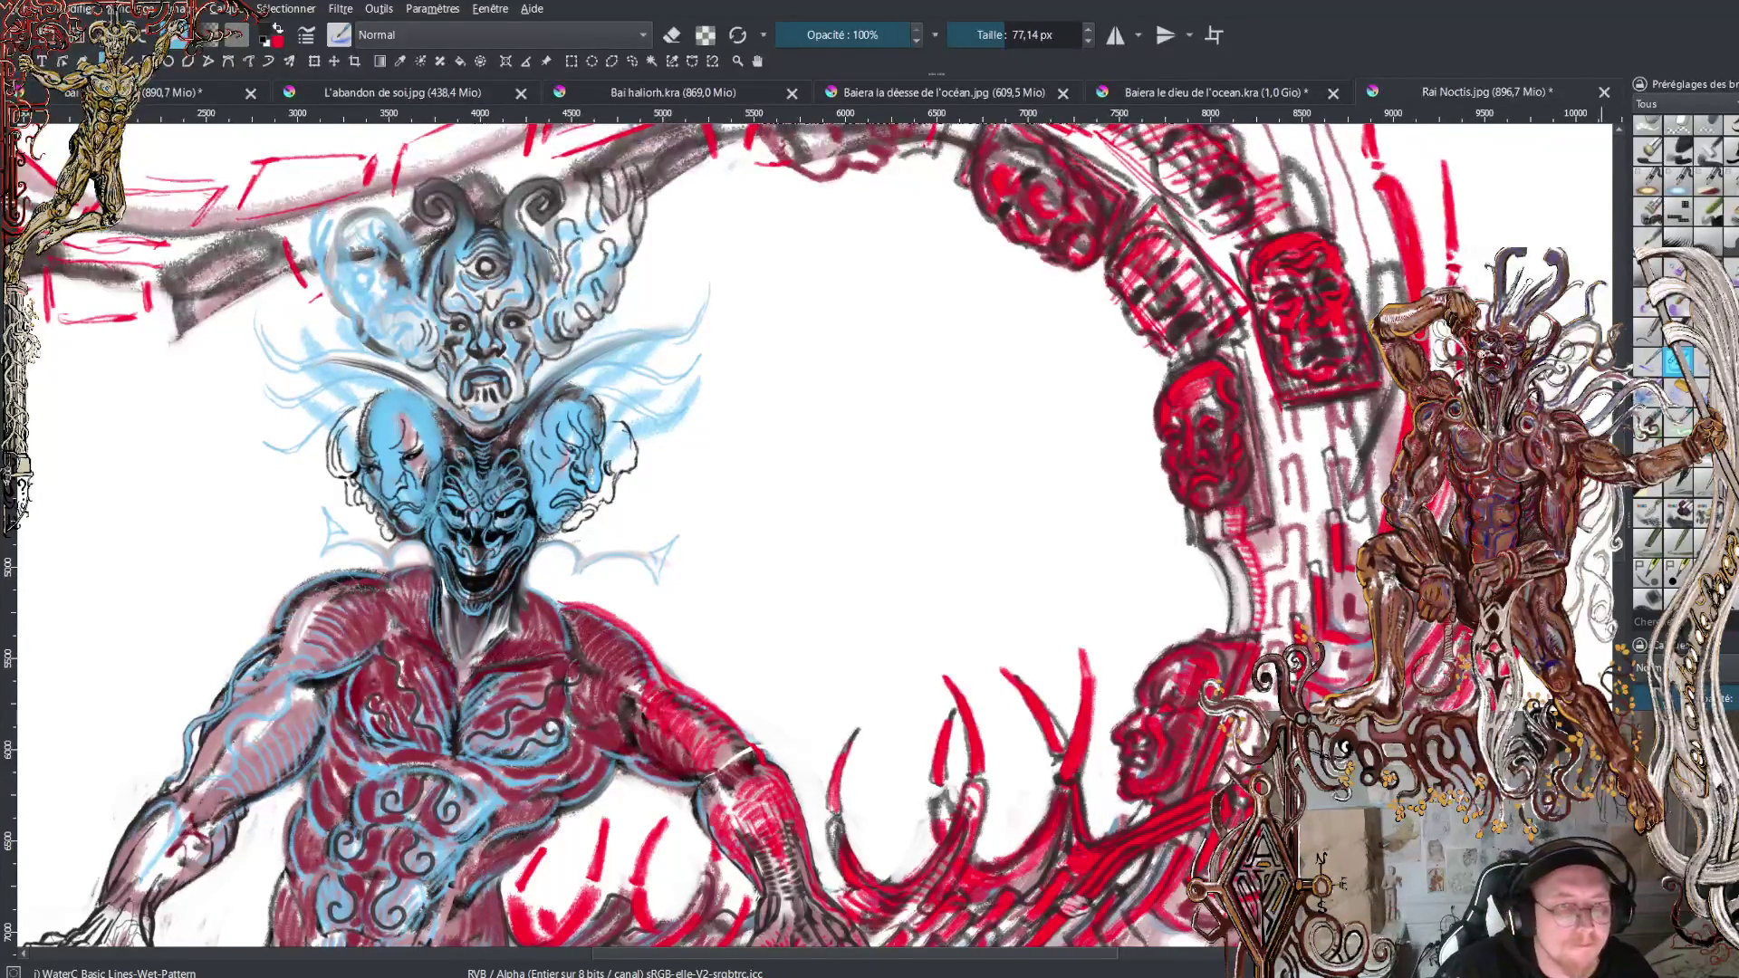
key("1")
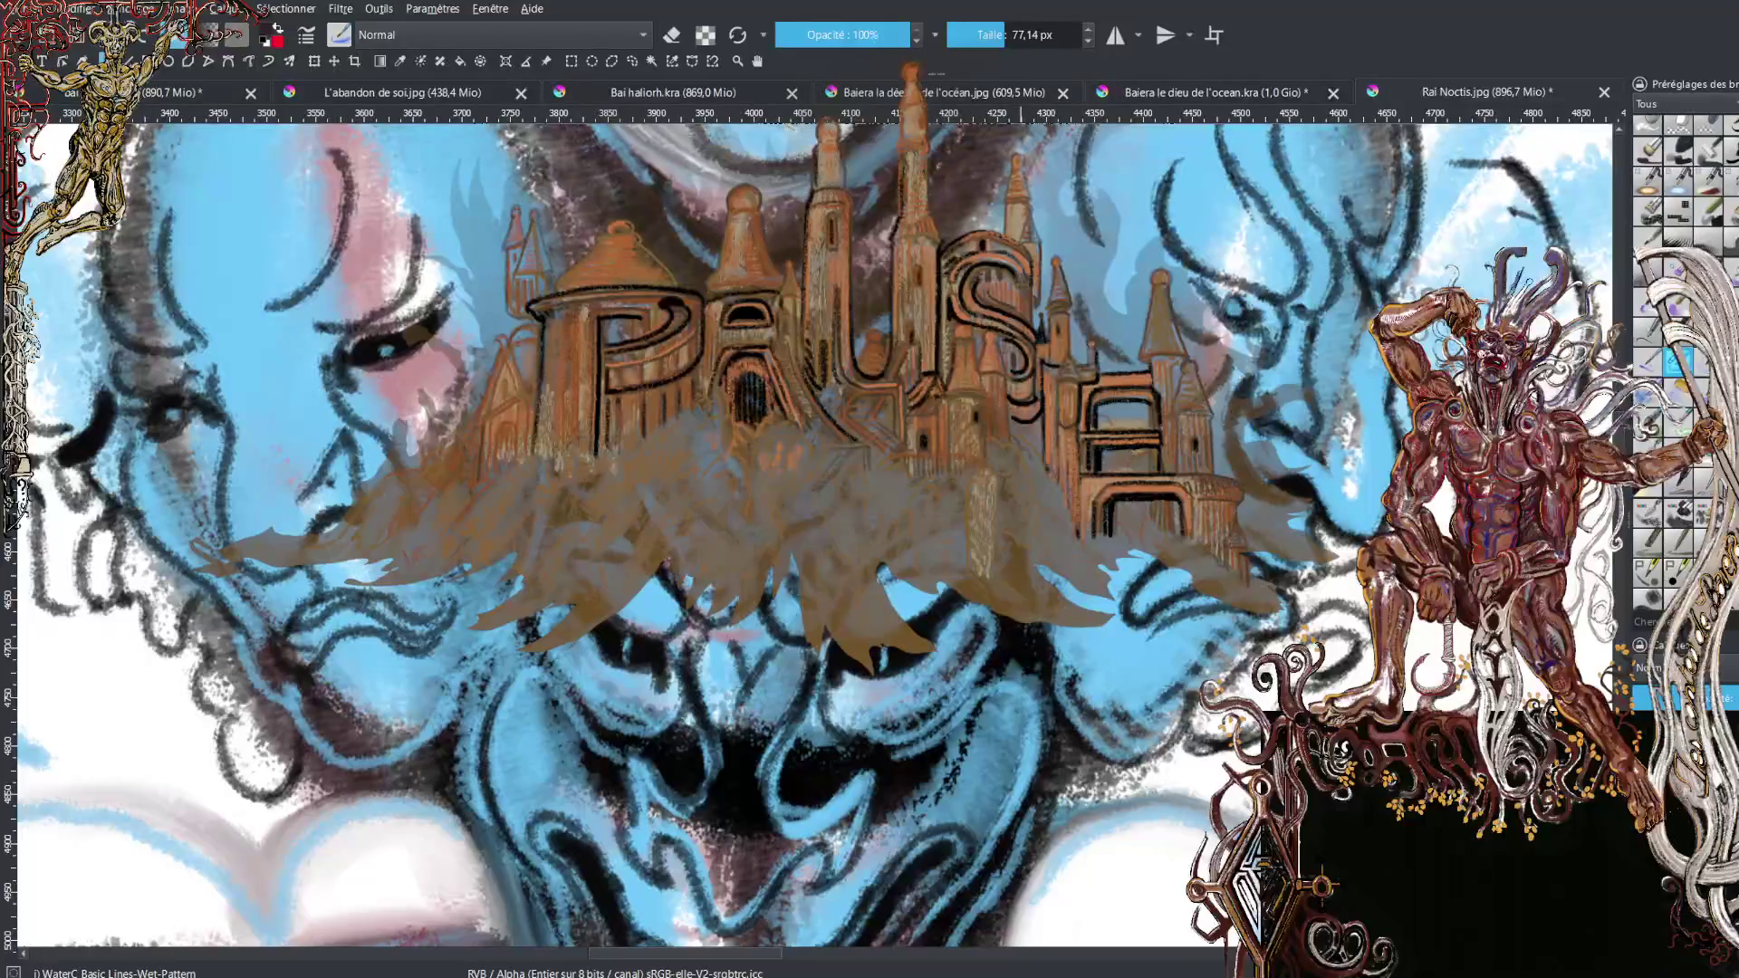
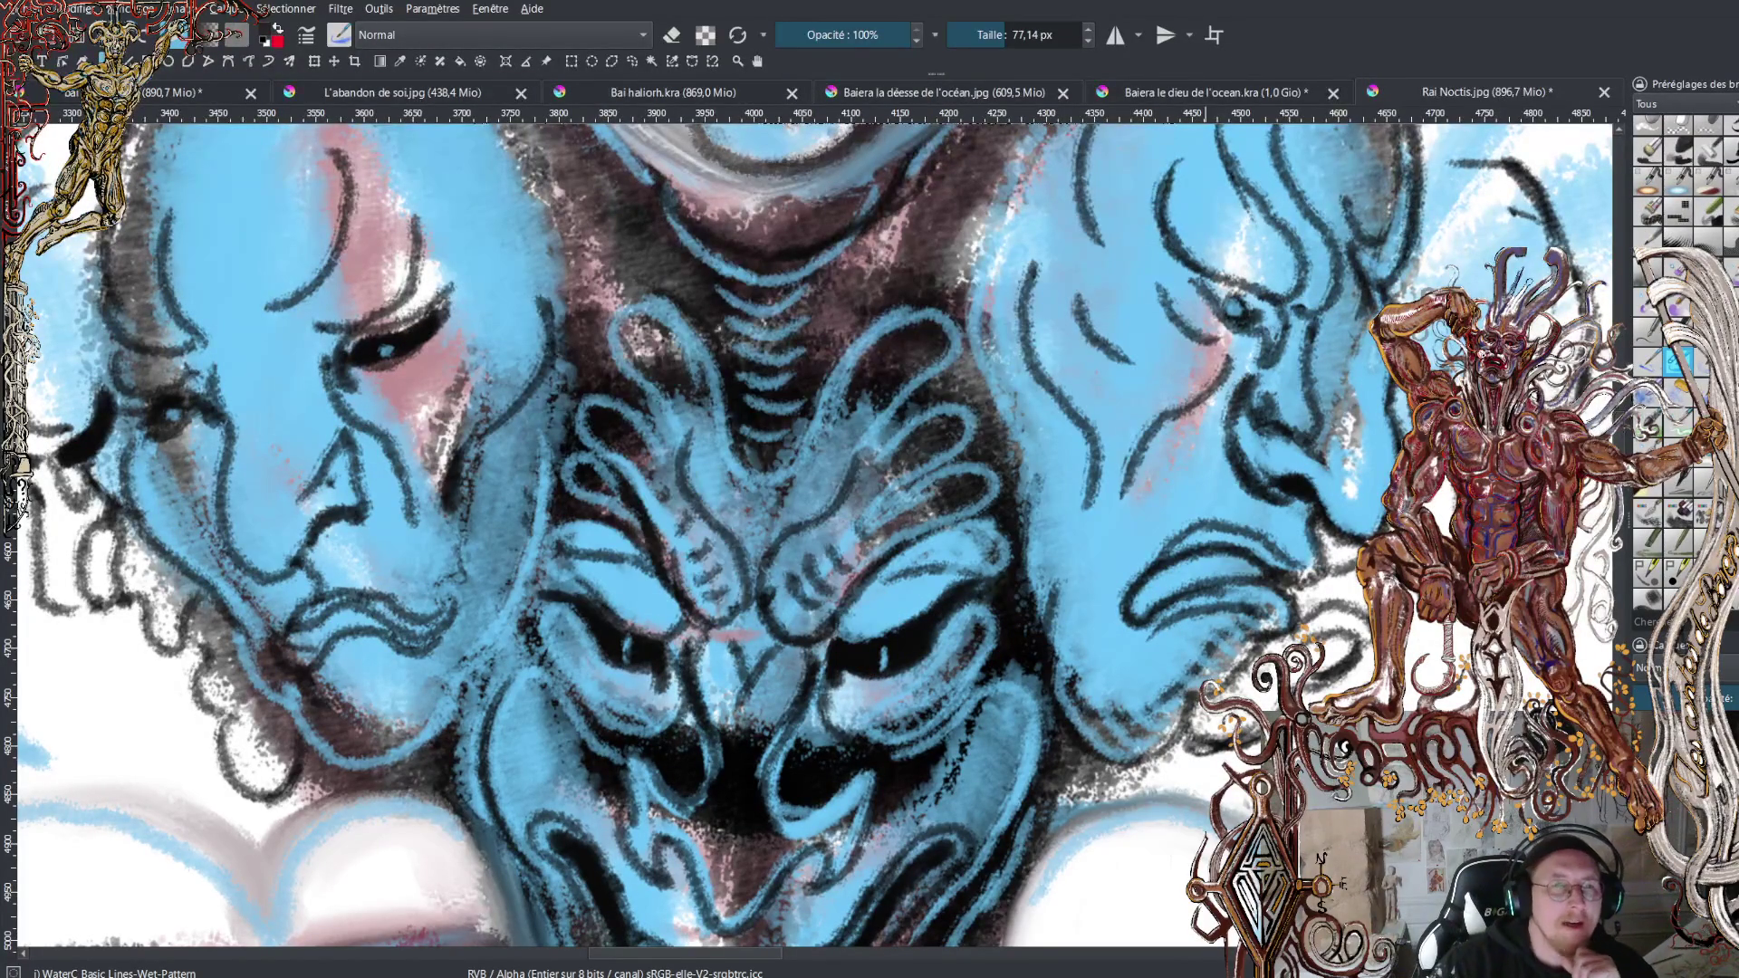
Return to Krita and zoom out until all three blue heads and the red shoulders show.
key("alt+Tab")
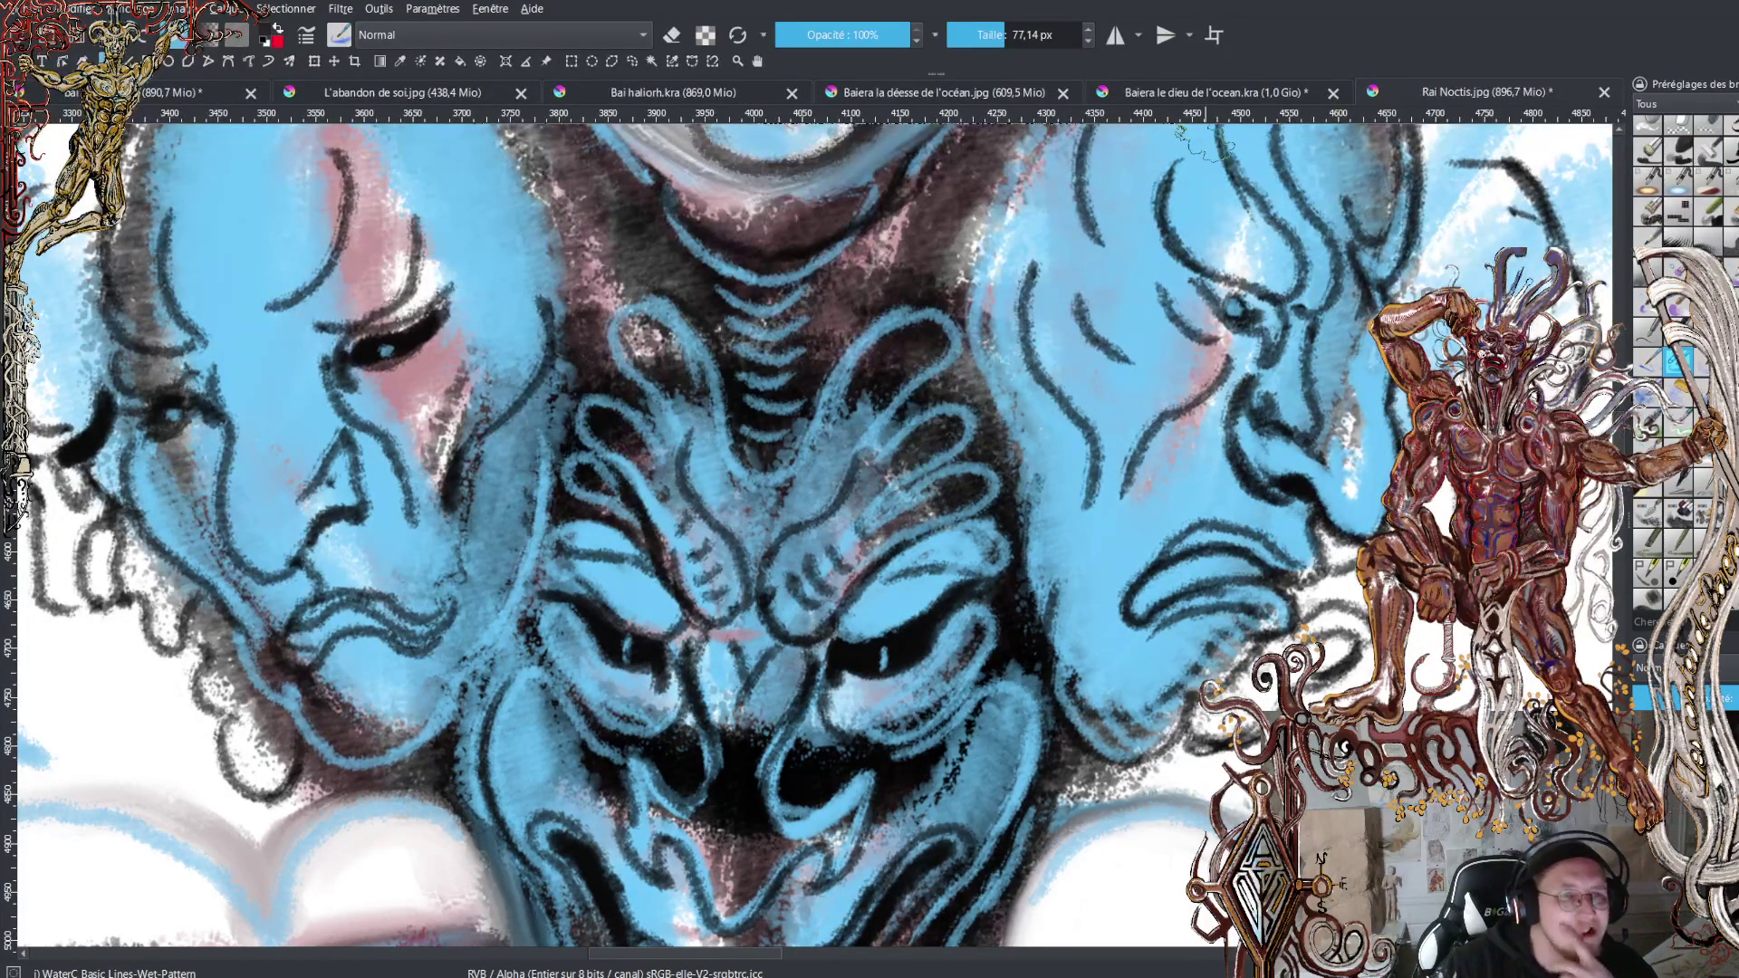
scroll(992, 535, "down", 2)
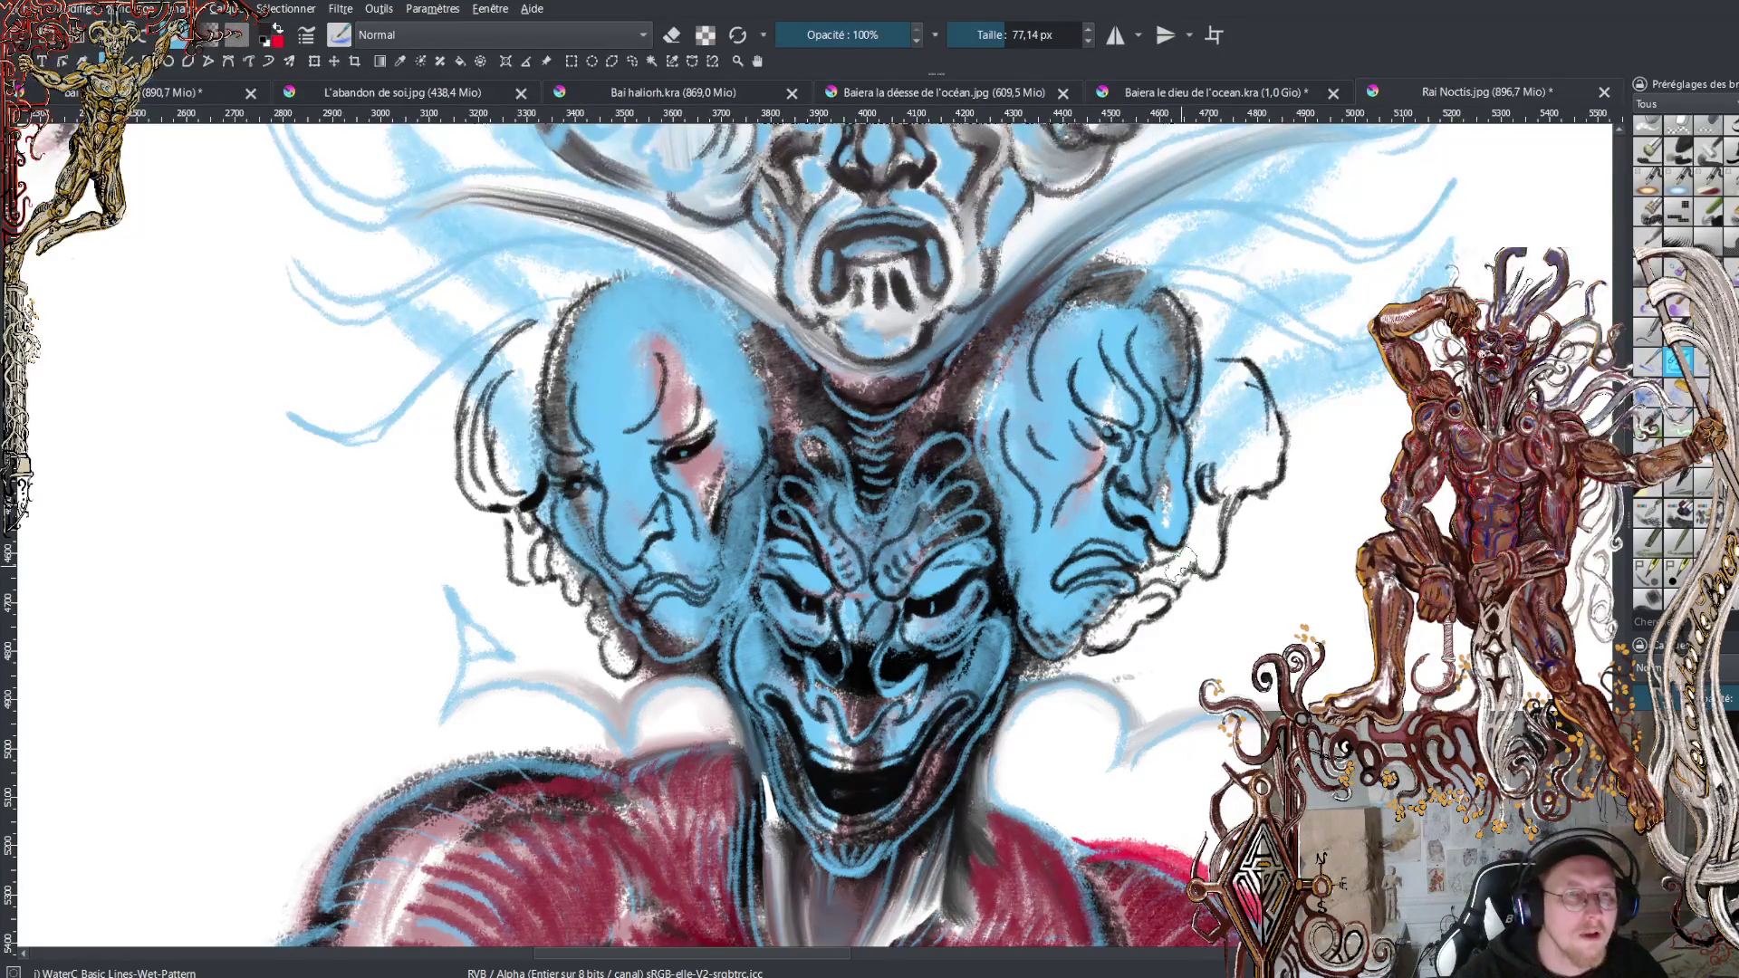
Zoom out to fit the whole demon, skull tail to clawed feet, and add a rough arm stroke.
scroll(1217, 653, "down", 4)
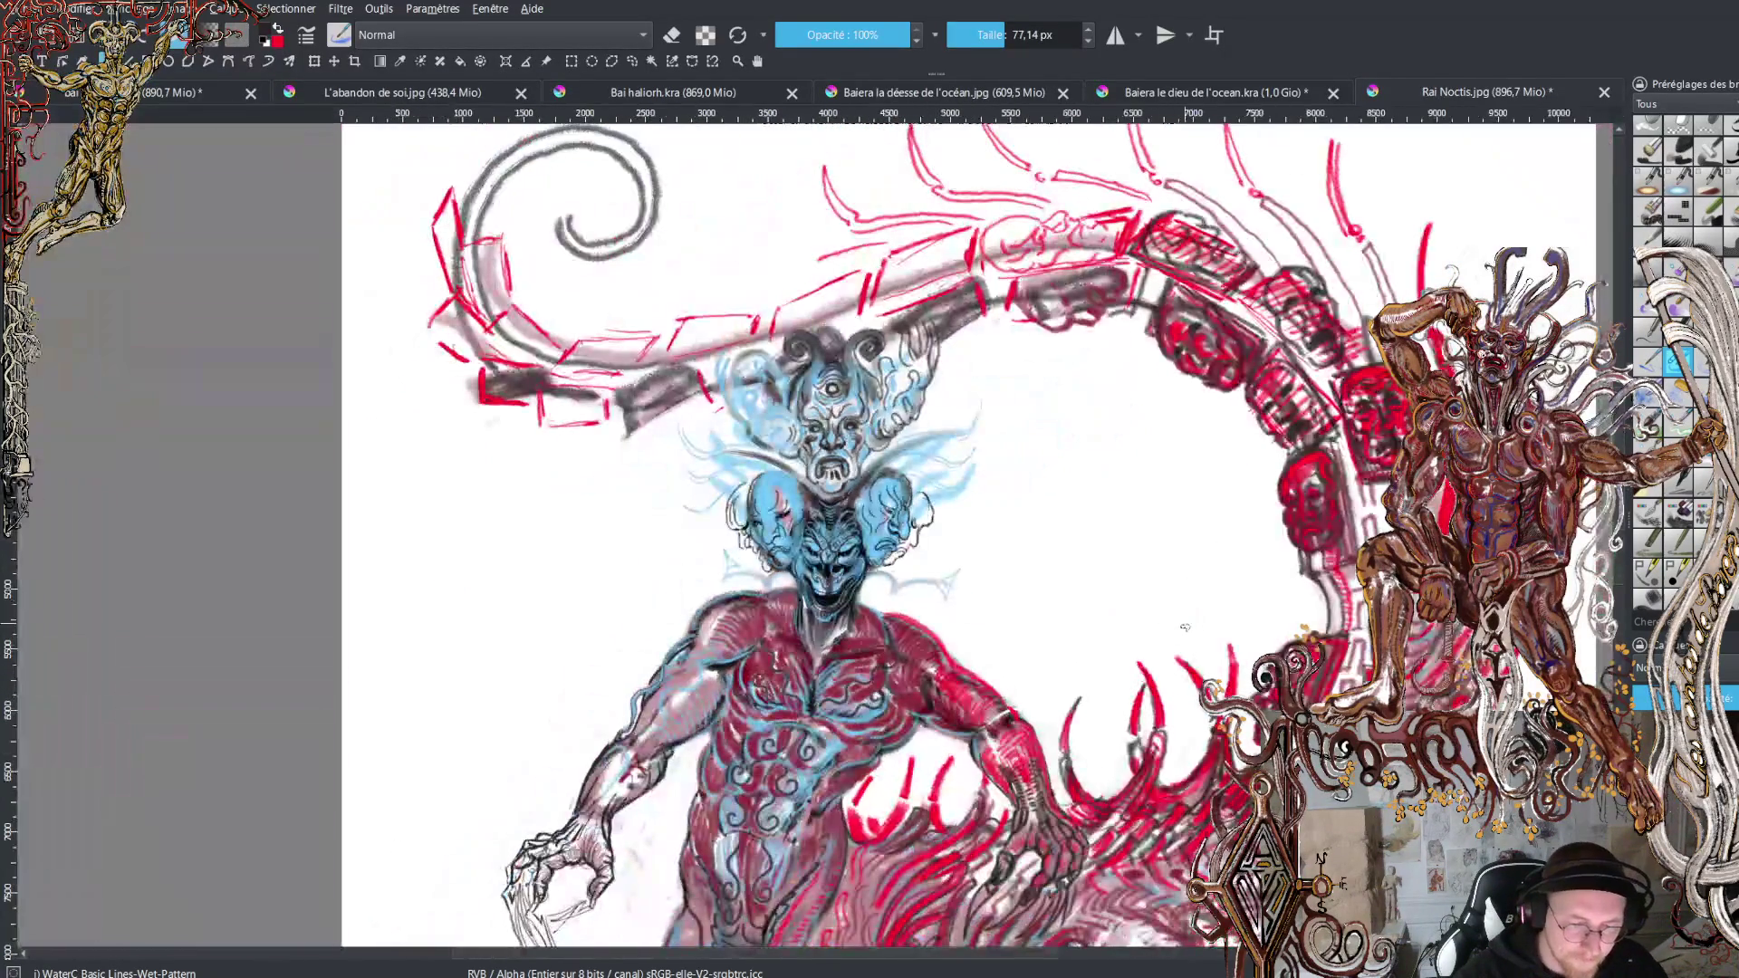
scroll(1134, 620, "down", 1)
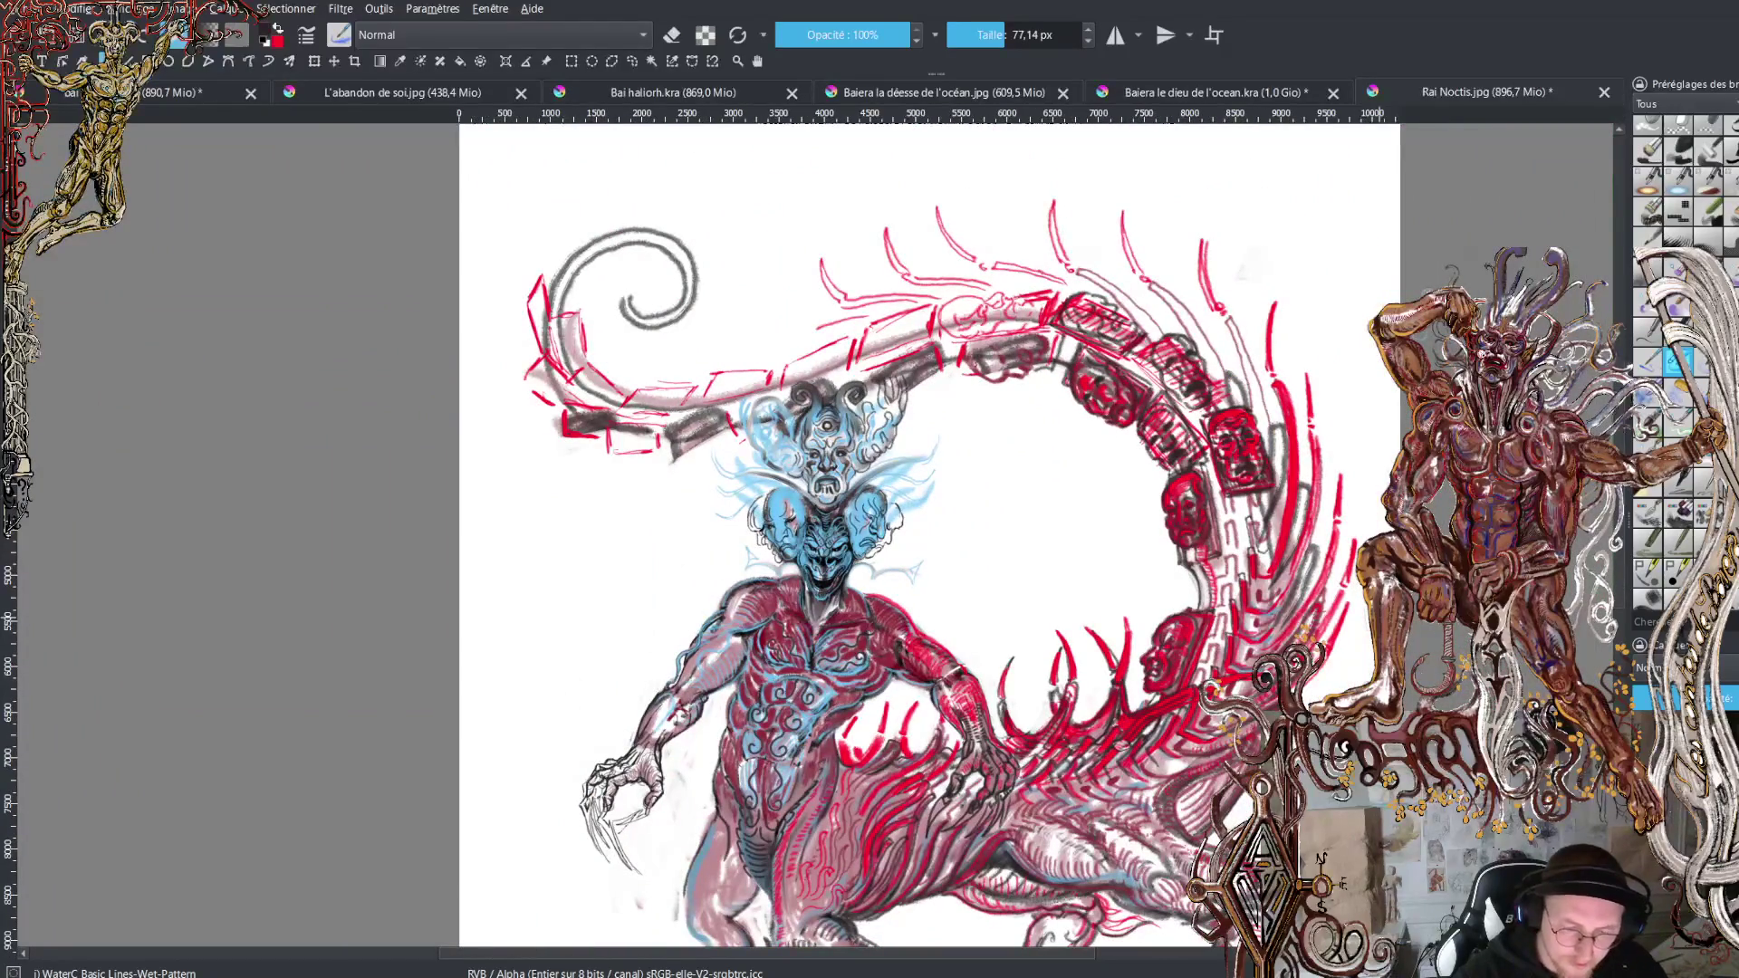
scroll(1621, 535, "down", 5)
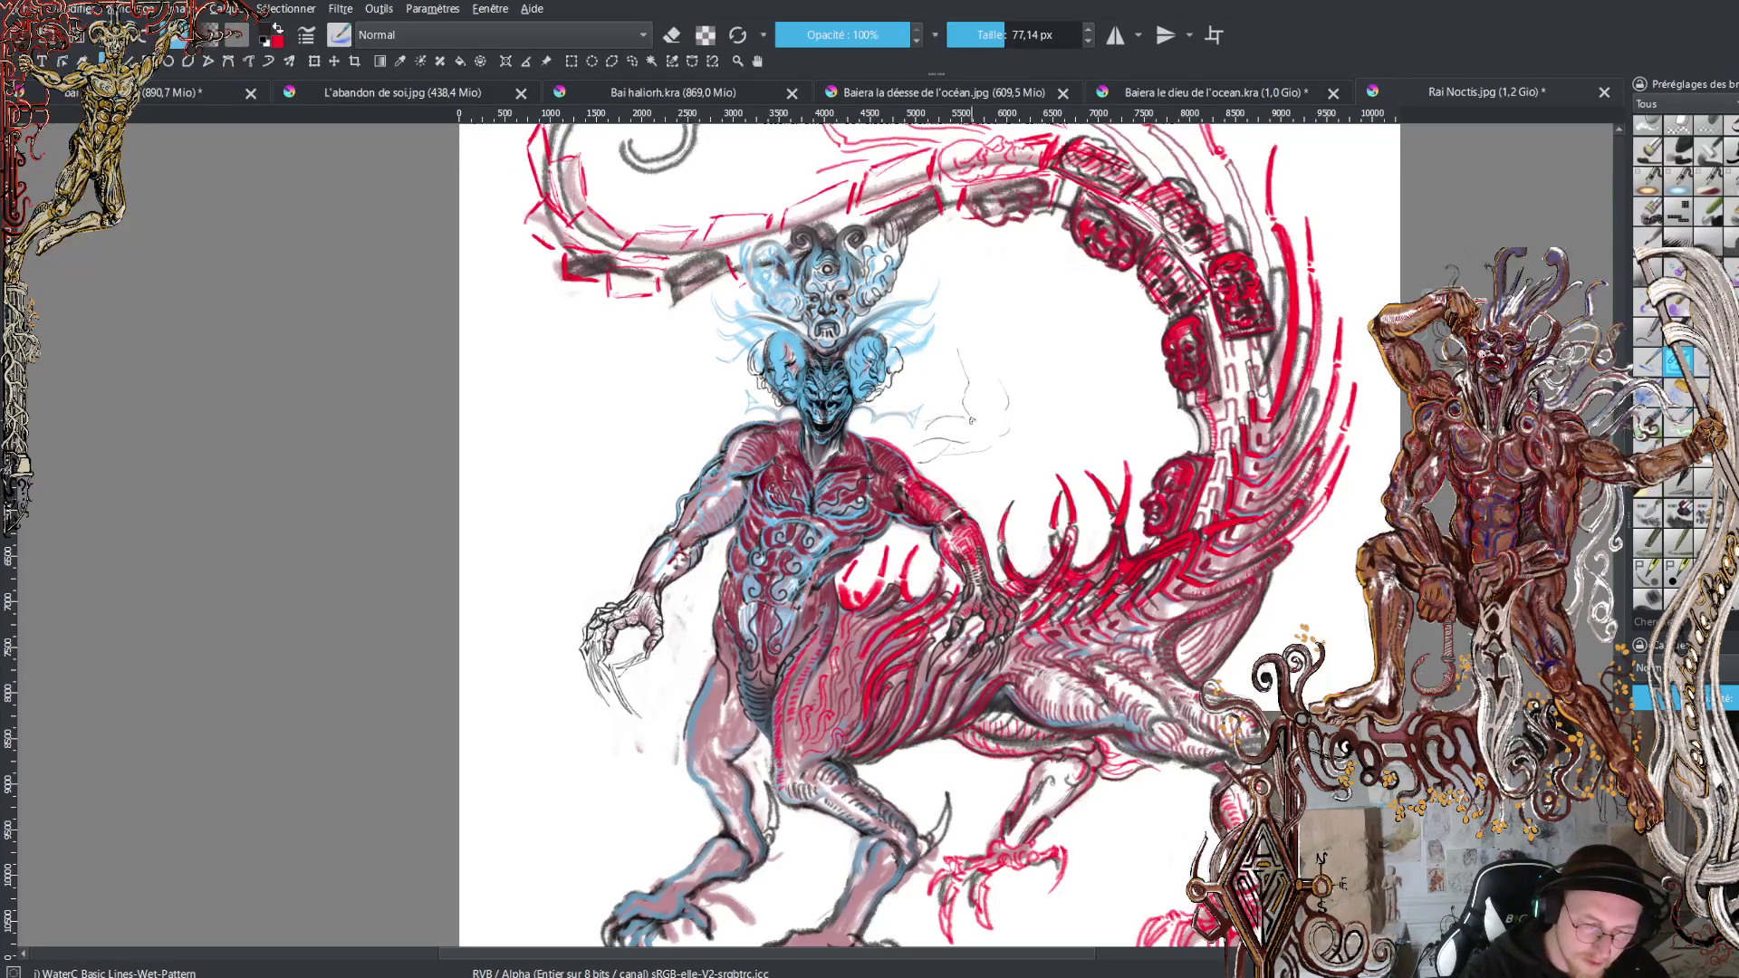
left_click_drag(992, 420, 985, 397)
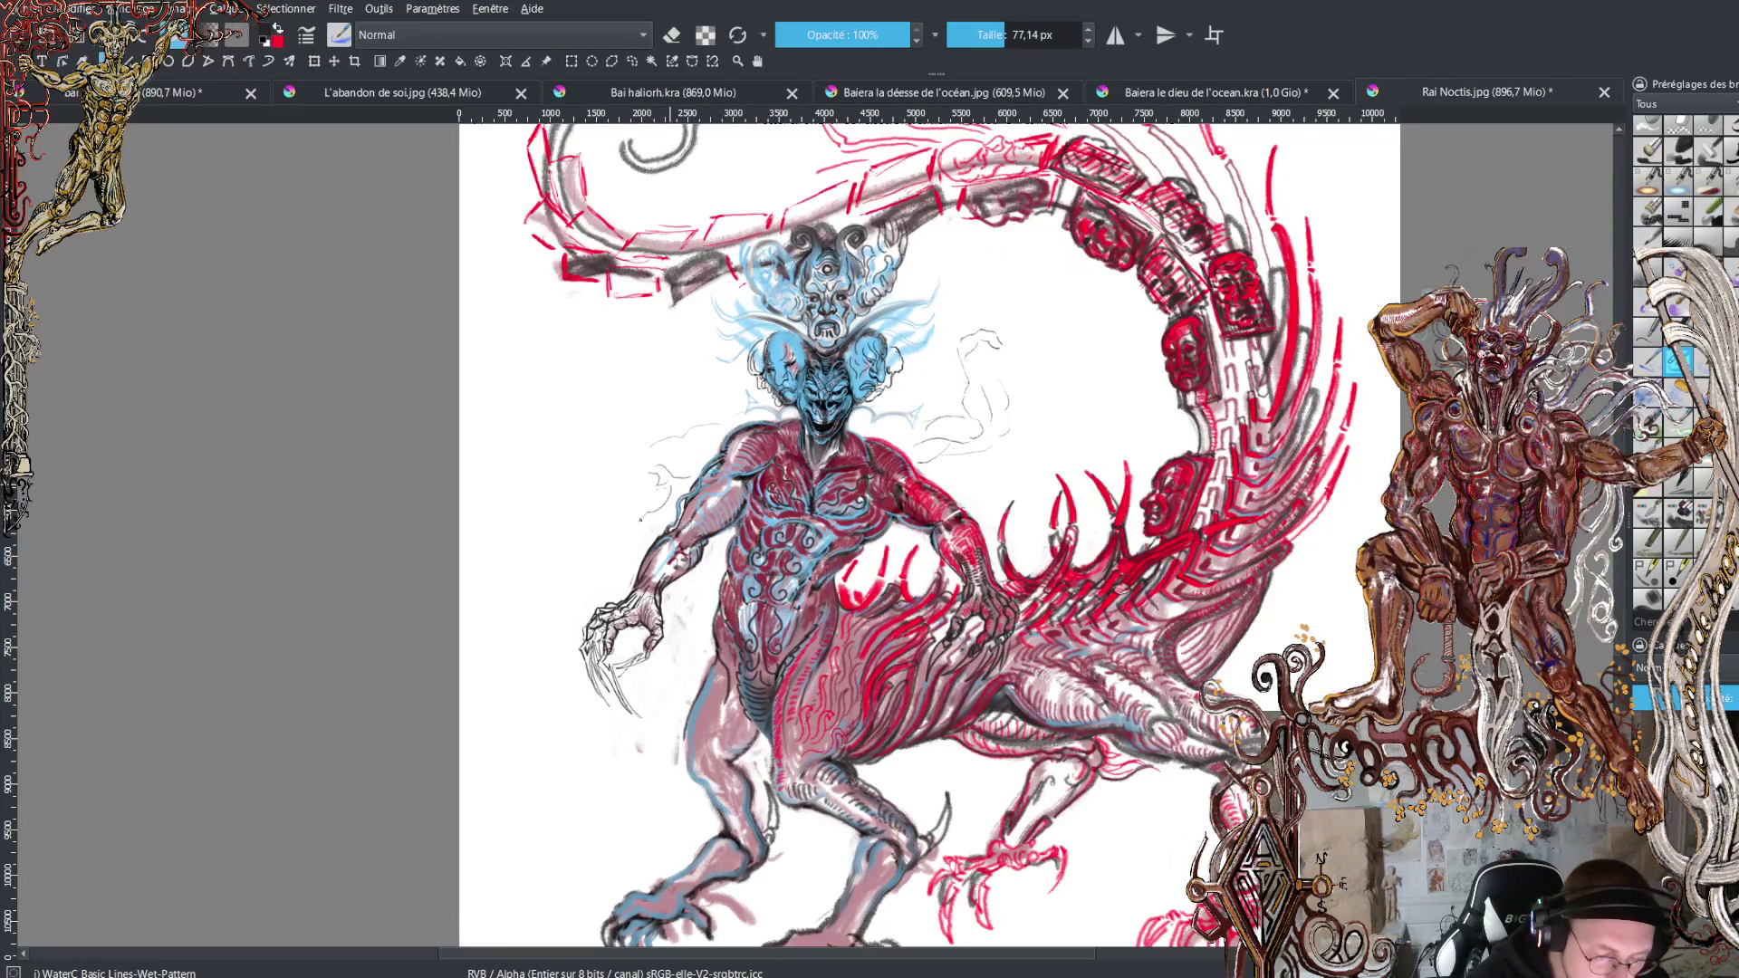
Sketch loose grey strokes for extra arms to the left and right of the torso.
mouse_move(675, 467)
left_mouse_down()
mouse_move(627, 527)
mouse_move(603, 514)
mouse_move(615, 521)
left_mouse_up()
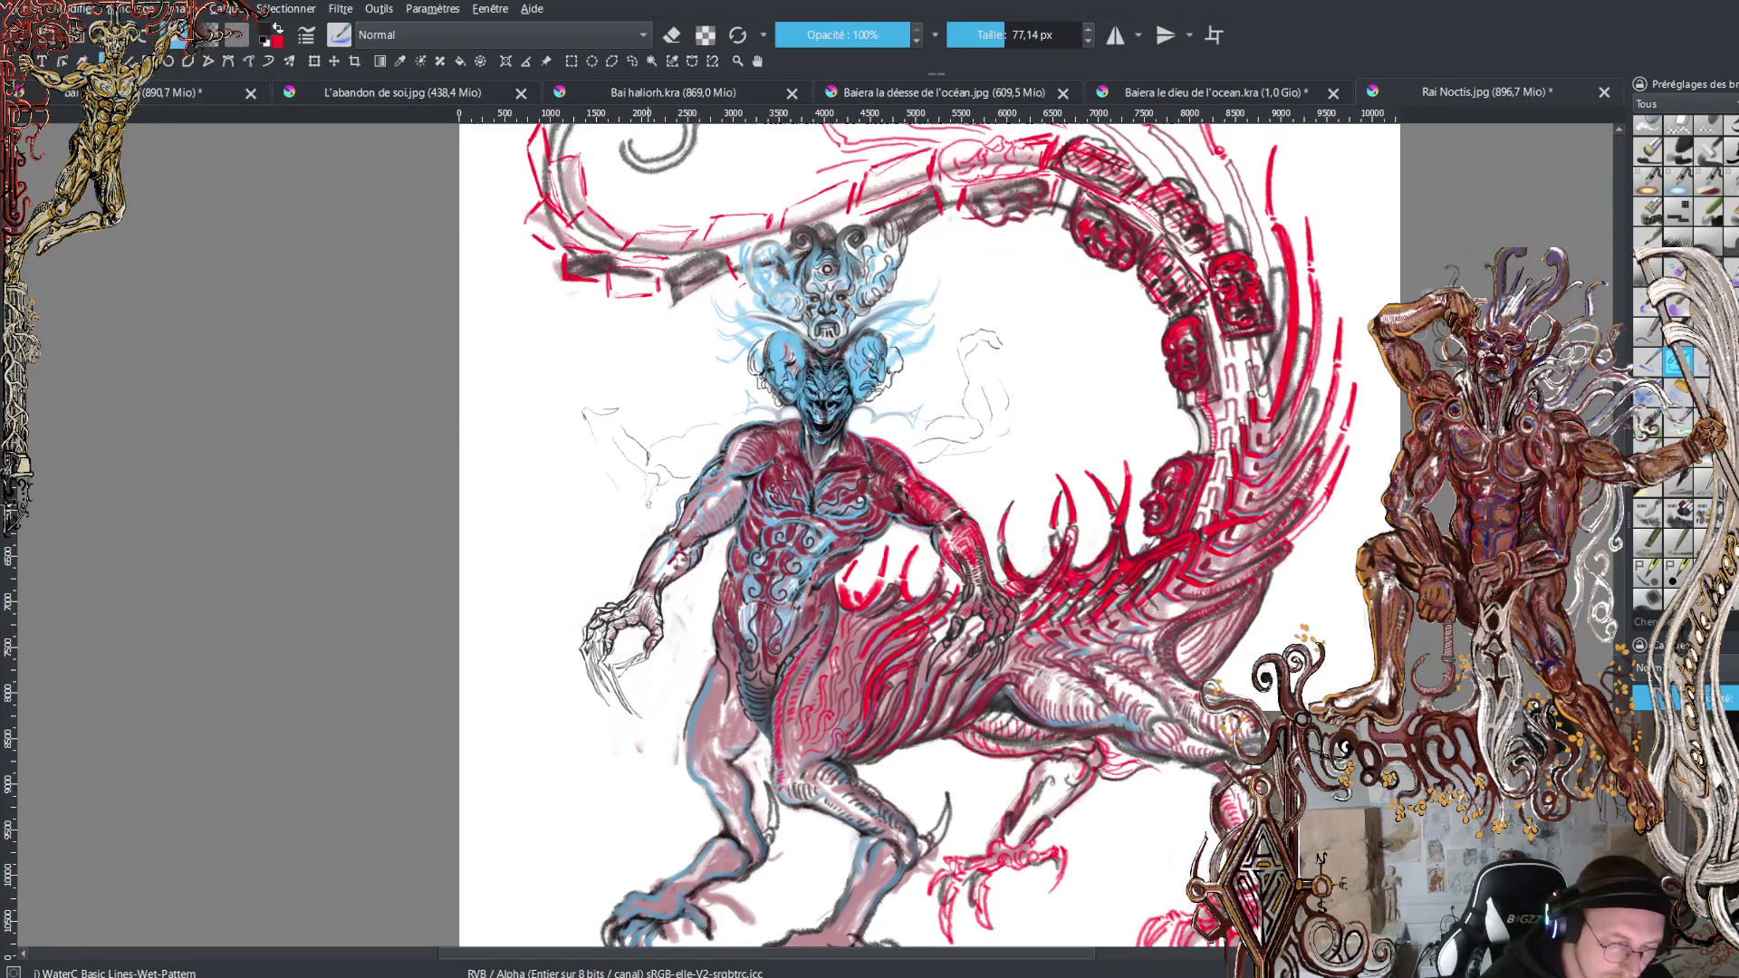
mouse_move(580, 405)
left_mouse_down()
mouse_move(585, 374)
mouse_move(611, 373)
left_mouse_up()
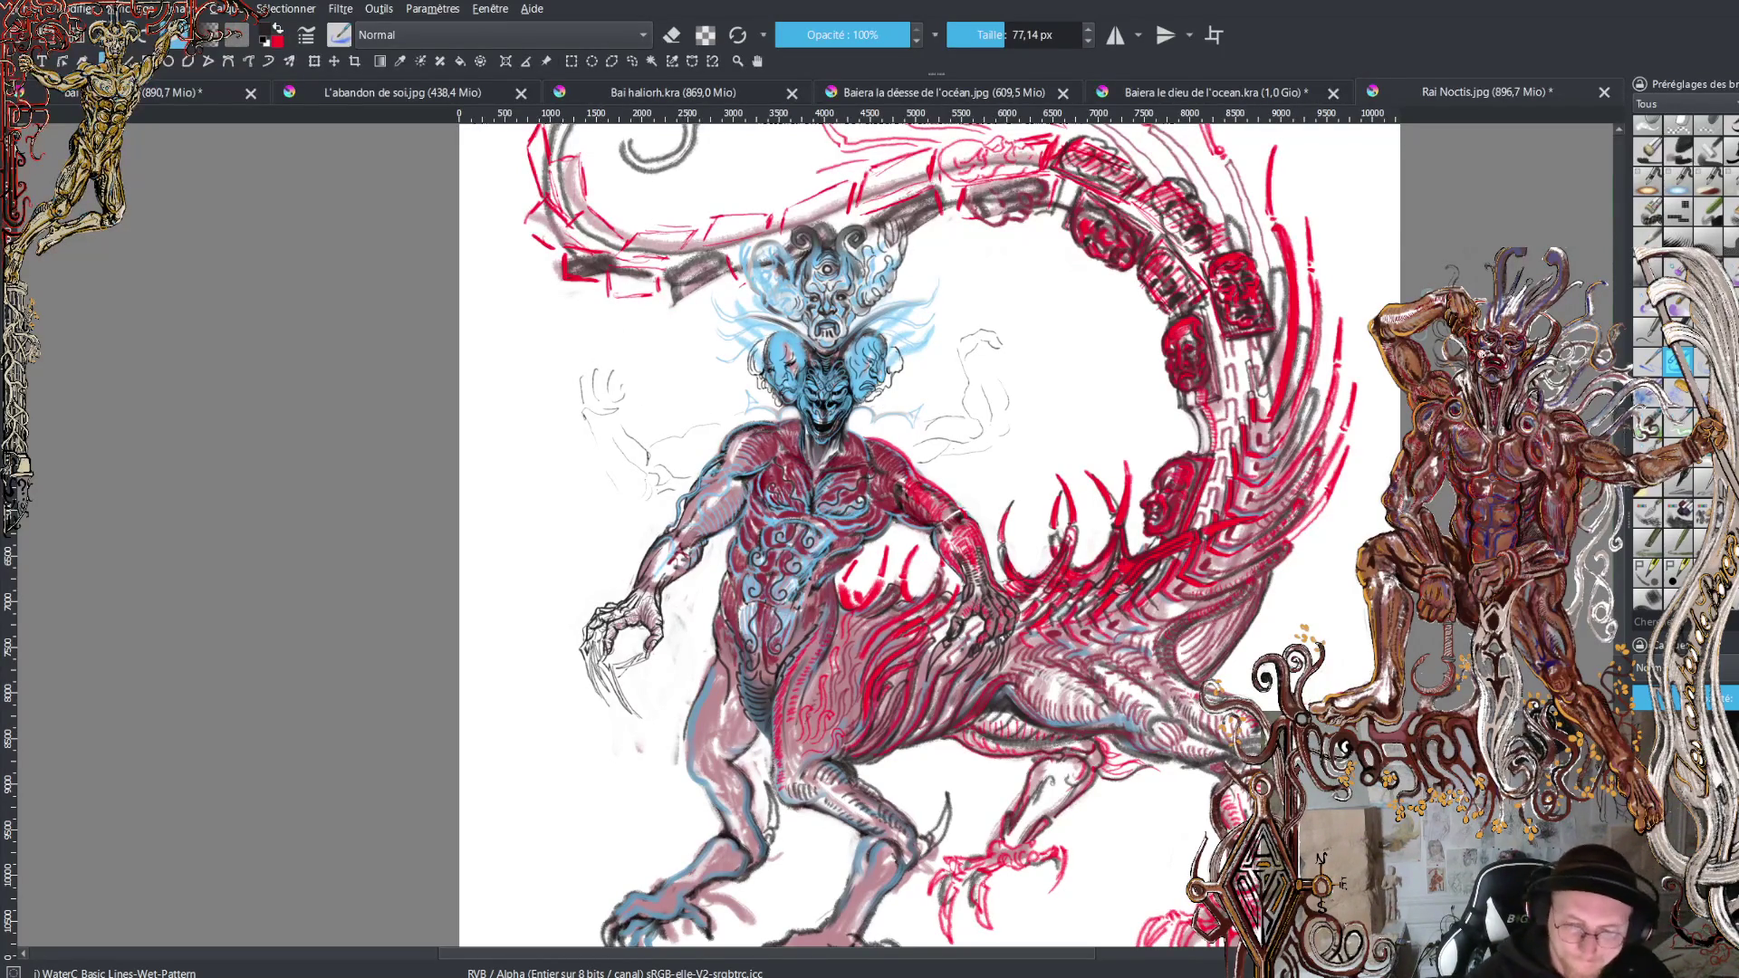
Zoom in on the raised left fist and refine its sketched fingers.
scroll(602, 366, "up", 2)
scroll(815, 204, "up", 1)
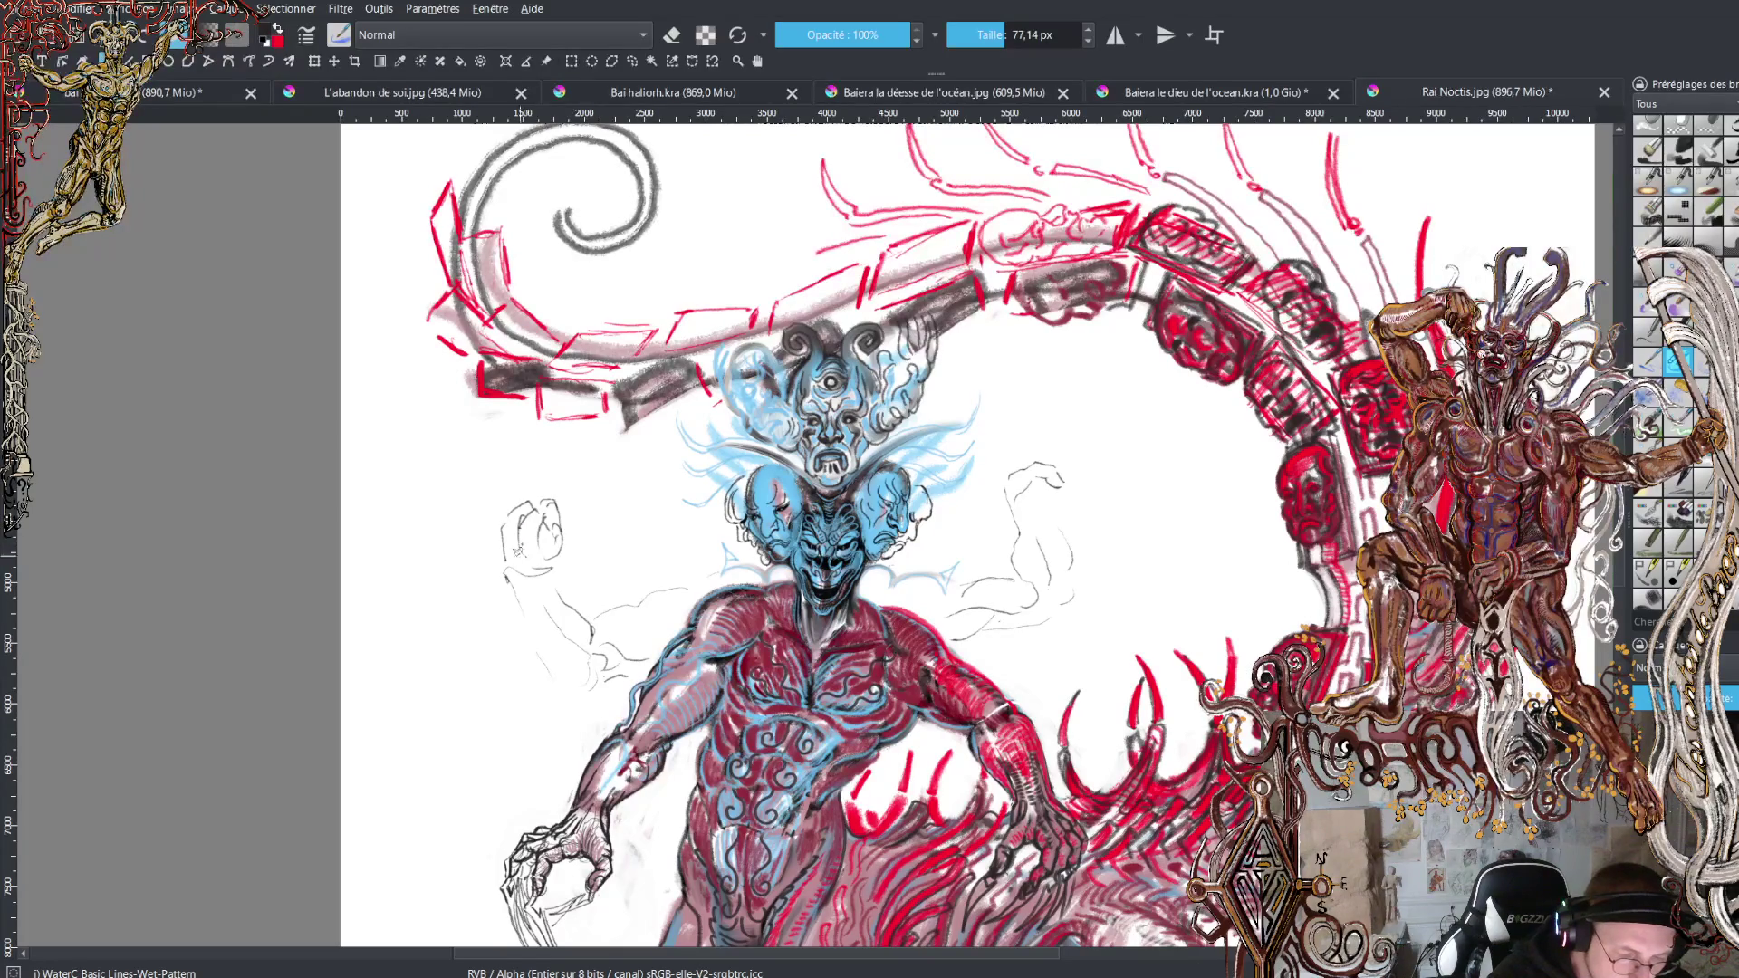
left_click_drag(518, 523, 545, 560)
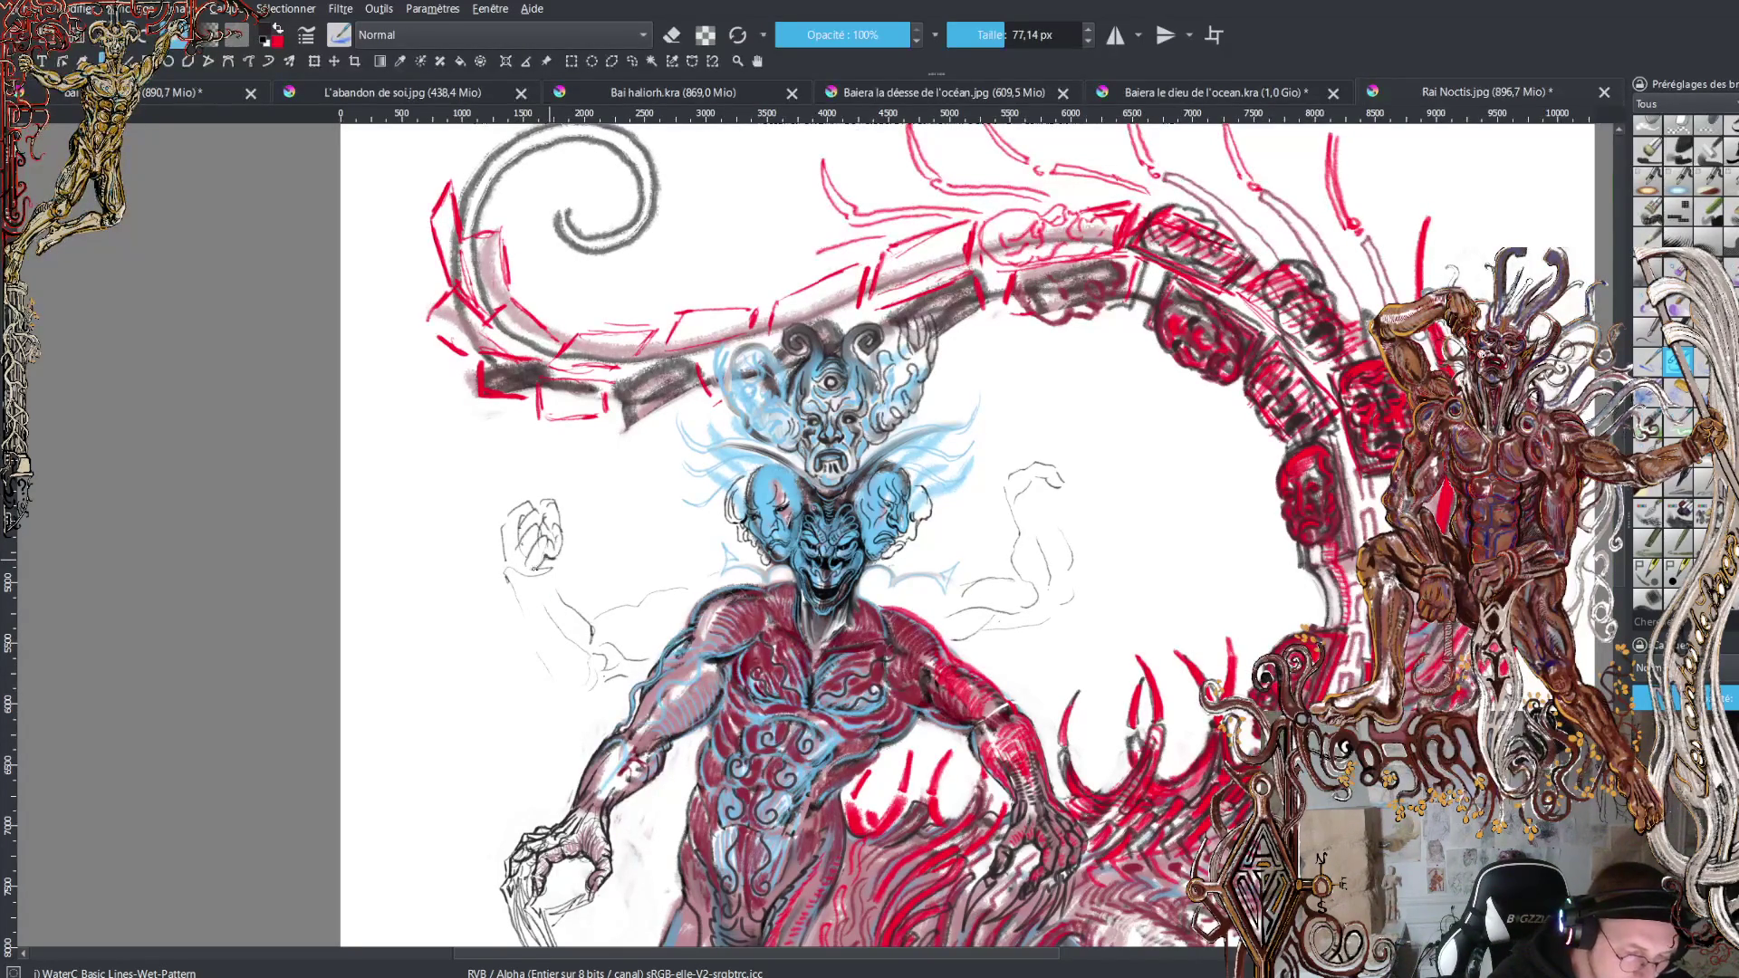
Sketch the staff's two long shaft lines below the fist and a bulbous lobed top.
left_click_drag(539, 569, 545, 770)
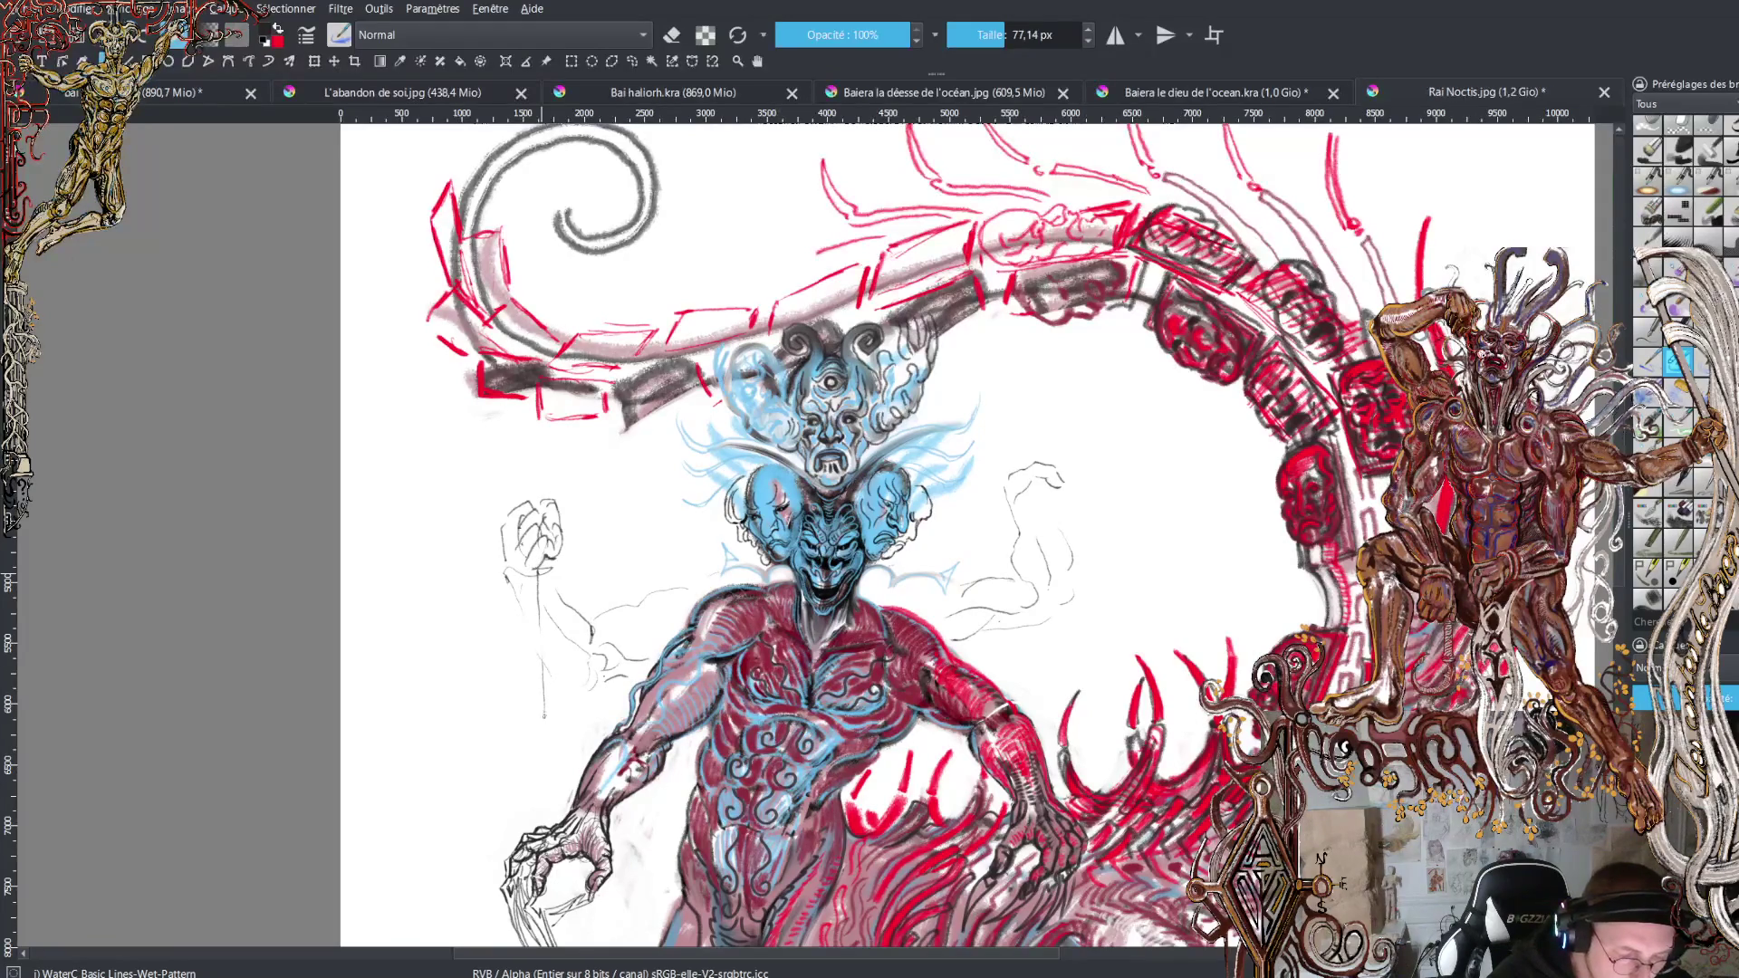
left_click_drag(551, 567, 547, 821)
mouse_move(546, 761)
left_mouse_down()
mouse_move(554, 919)
mouse_move(561, 905)
left_mouse_up()
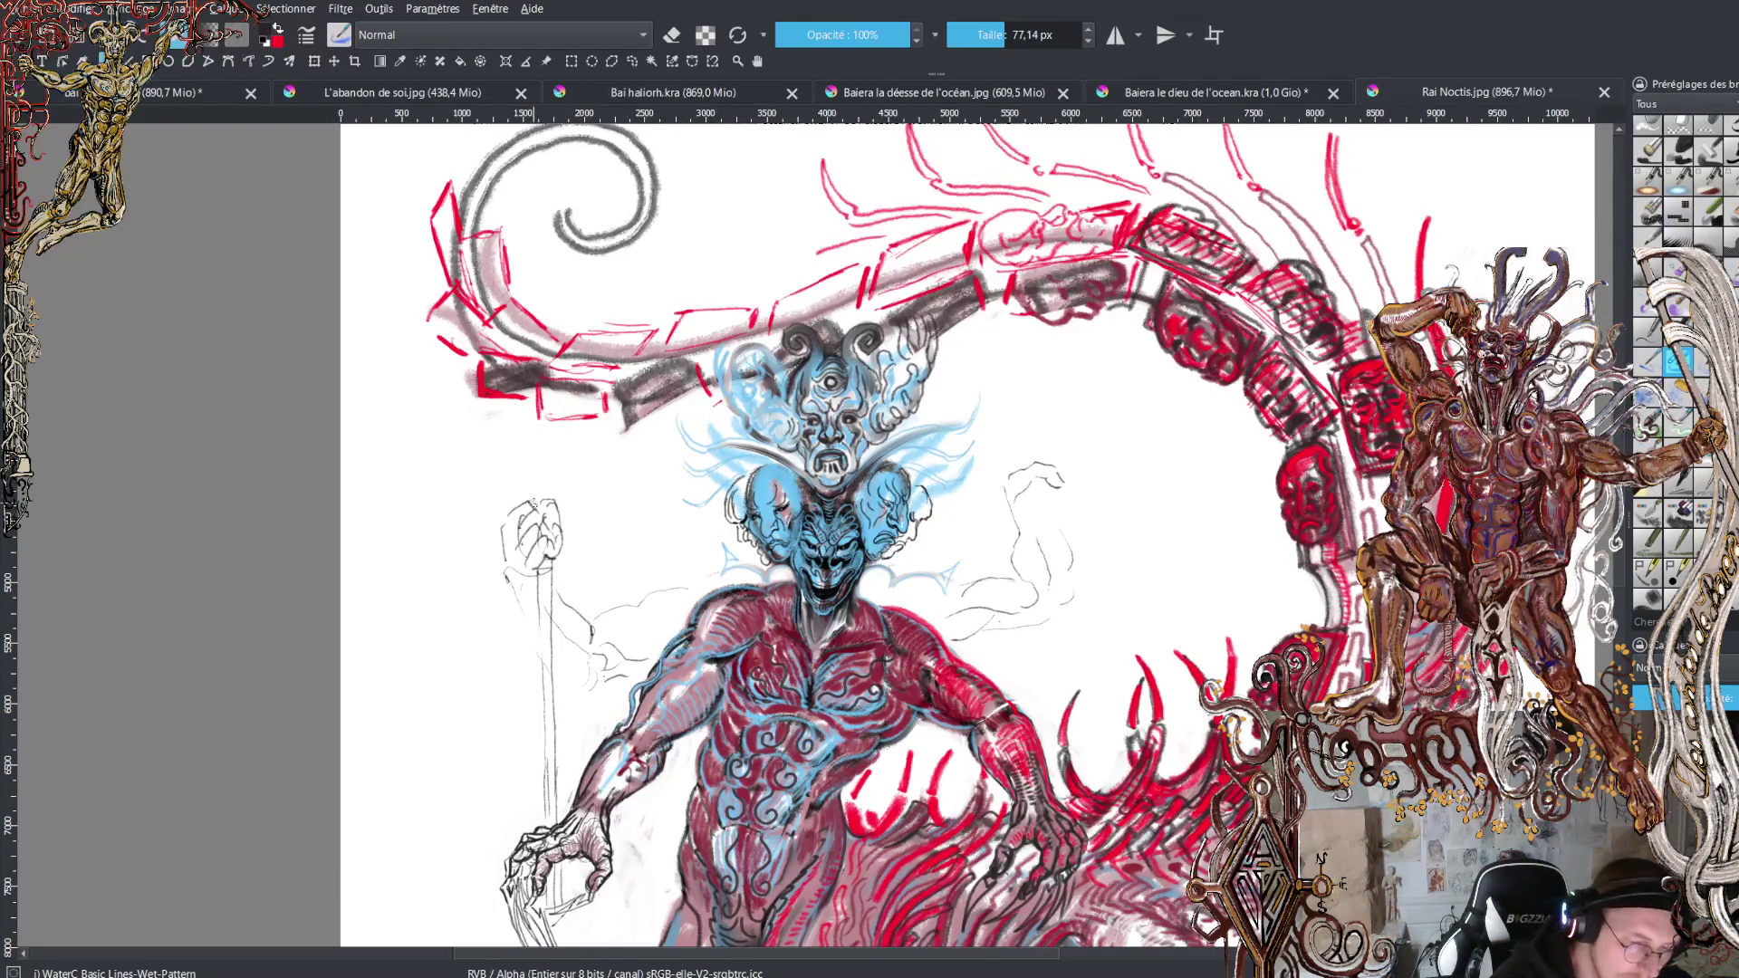
key("2")
key("2")
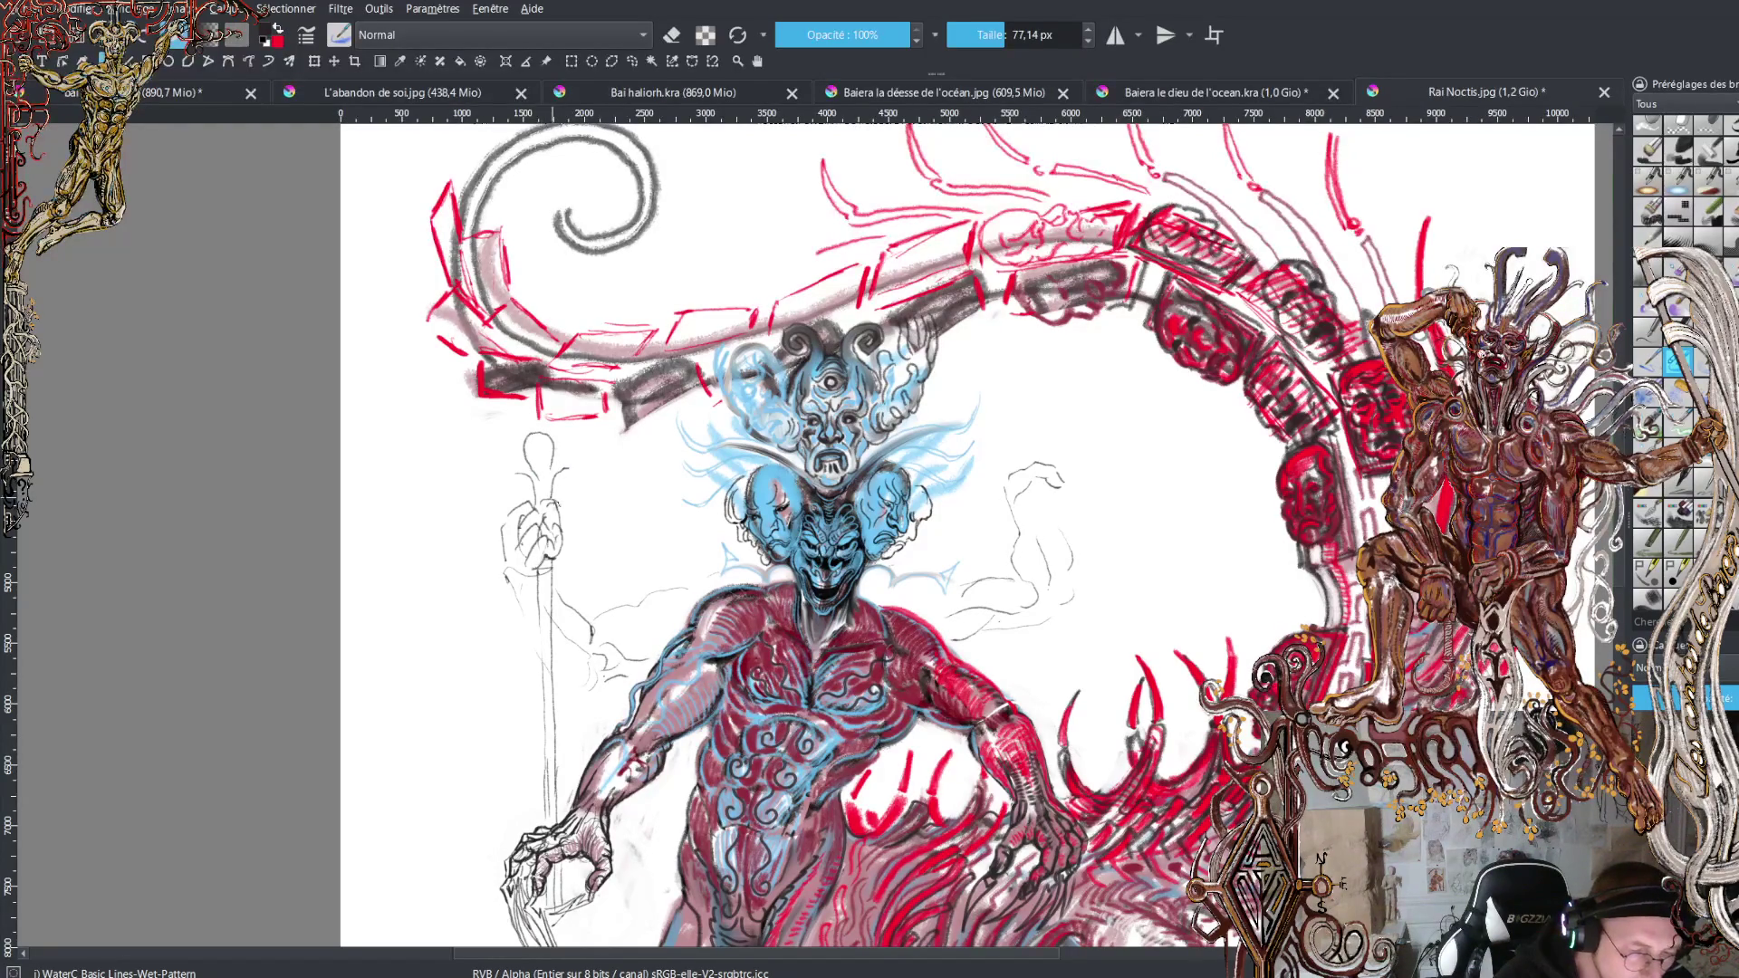
left_click_drag(523, 444, 514, 484)
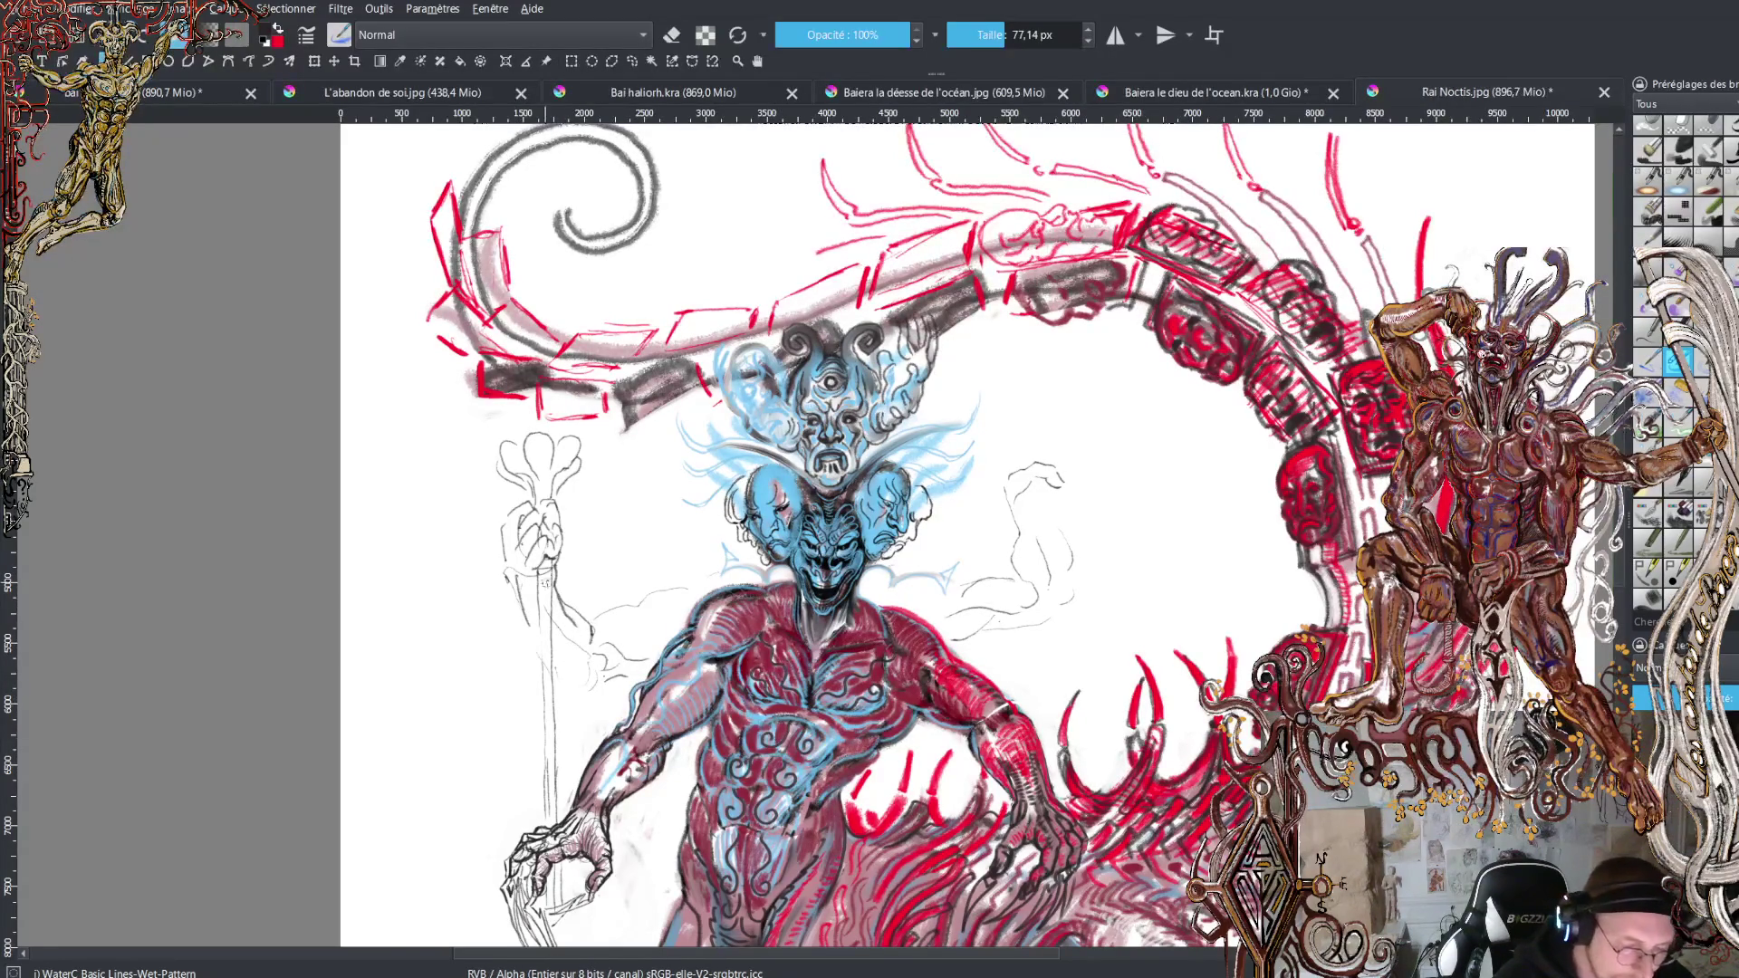
Pencil the lower and upper contours of the left extra arm.
left_click_drag(556, 659, 621, 676)
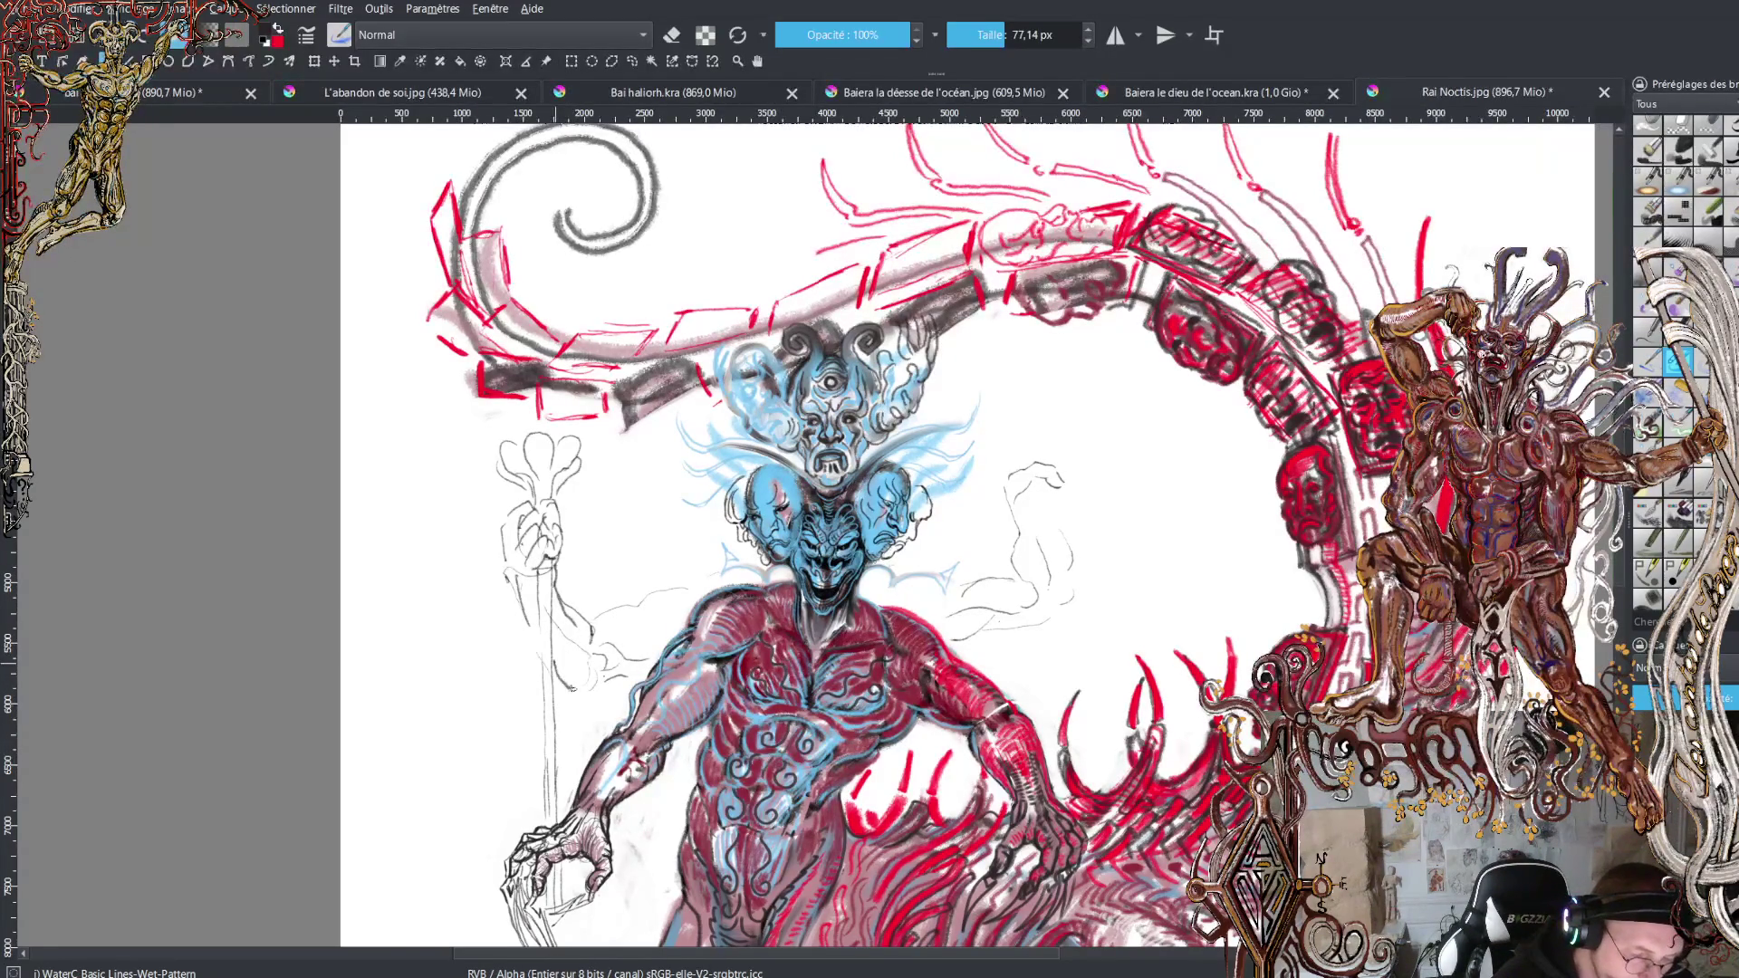
mouse_move(607, 675)
left_mouse_down()
mouse_move(645, 677)
mouse_move(679, 591)
left_mouse_up()
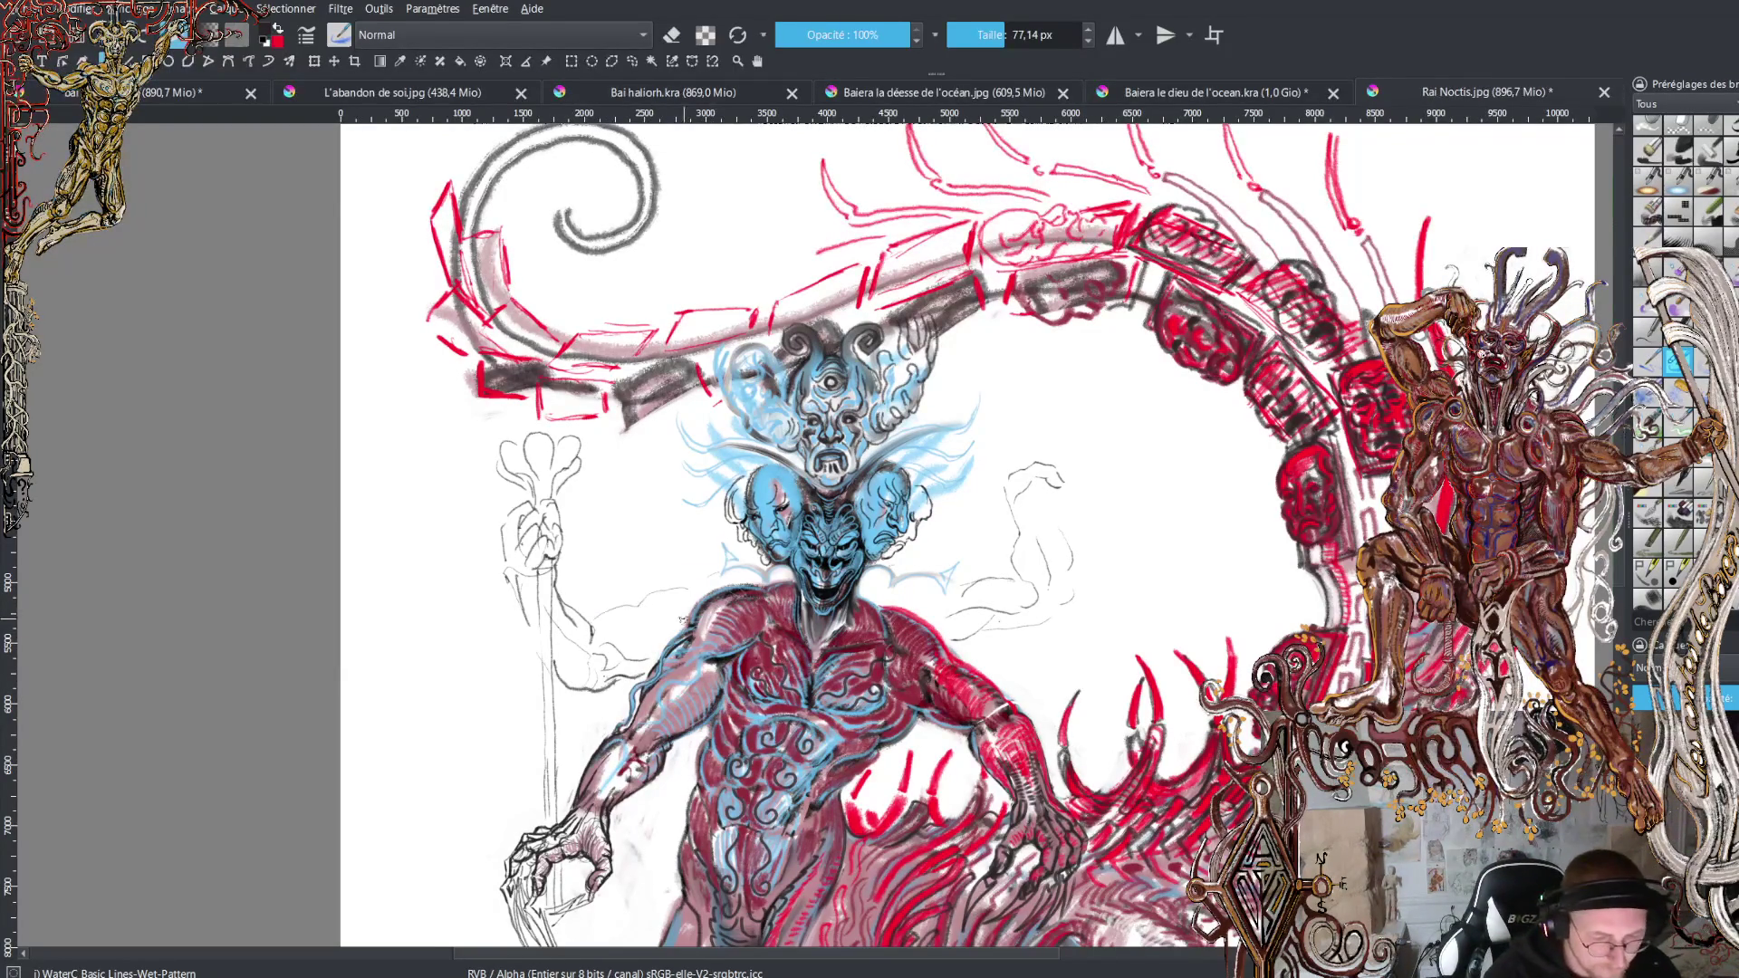
left_click_drag(604, 627, 756, 576)
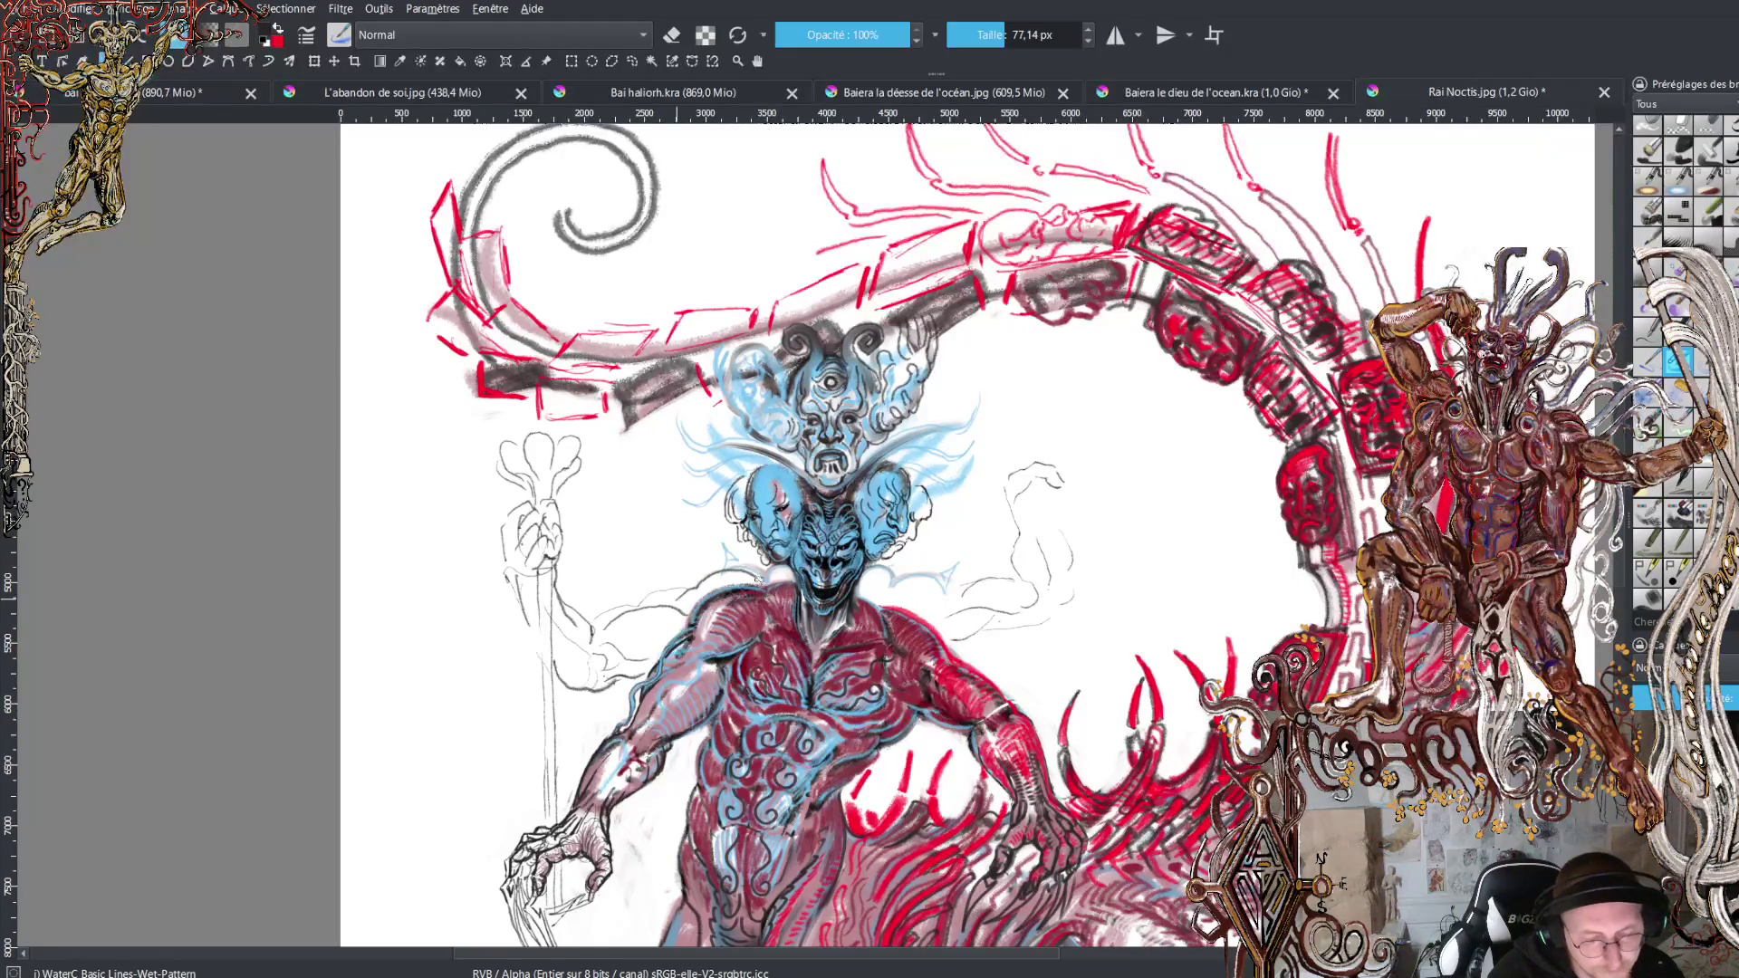
Sketch the right extra arm's shoulder, forearm, raised contour and hand with finger lines.
mouse_move(902, 580)
left_mouse_down()
mouse_move(931, 577)
mouse_move(1000, 622)
left_mouse_up()
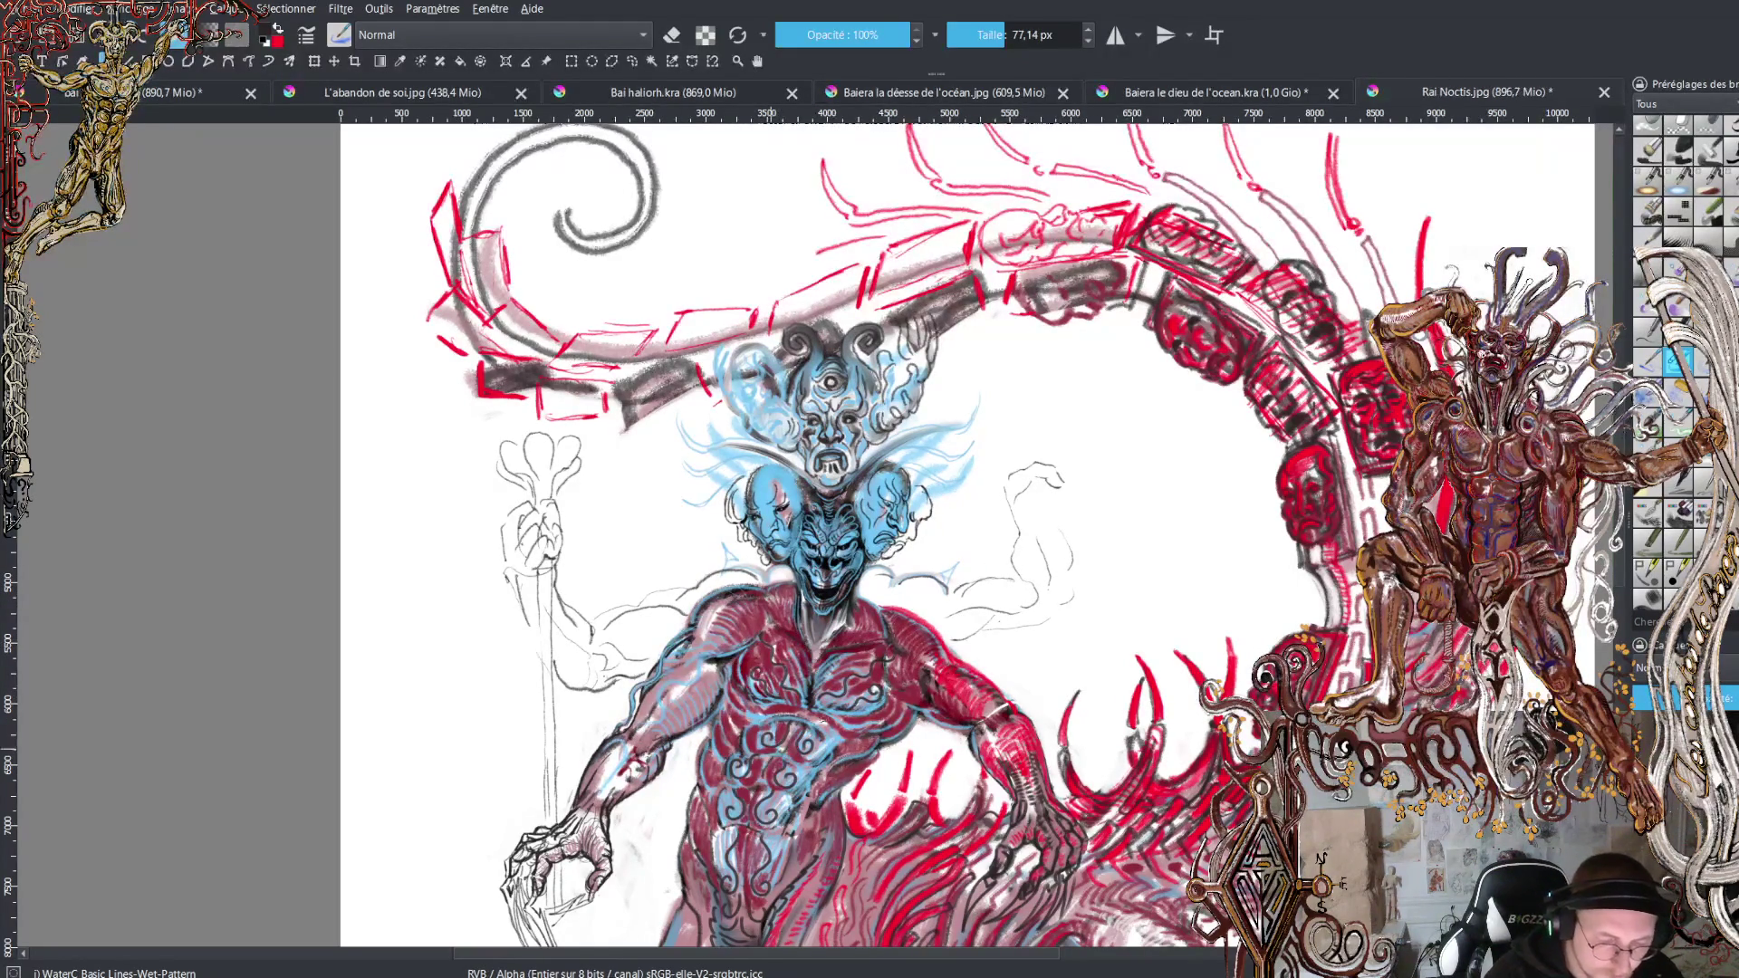
left_click_drag(956, 649, 1072, 607)
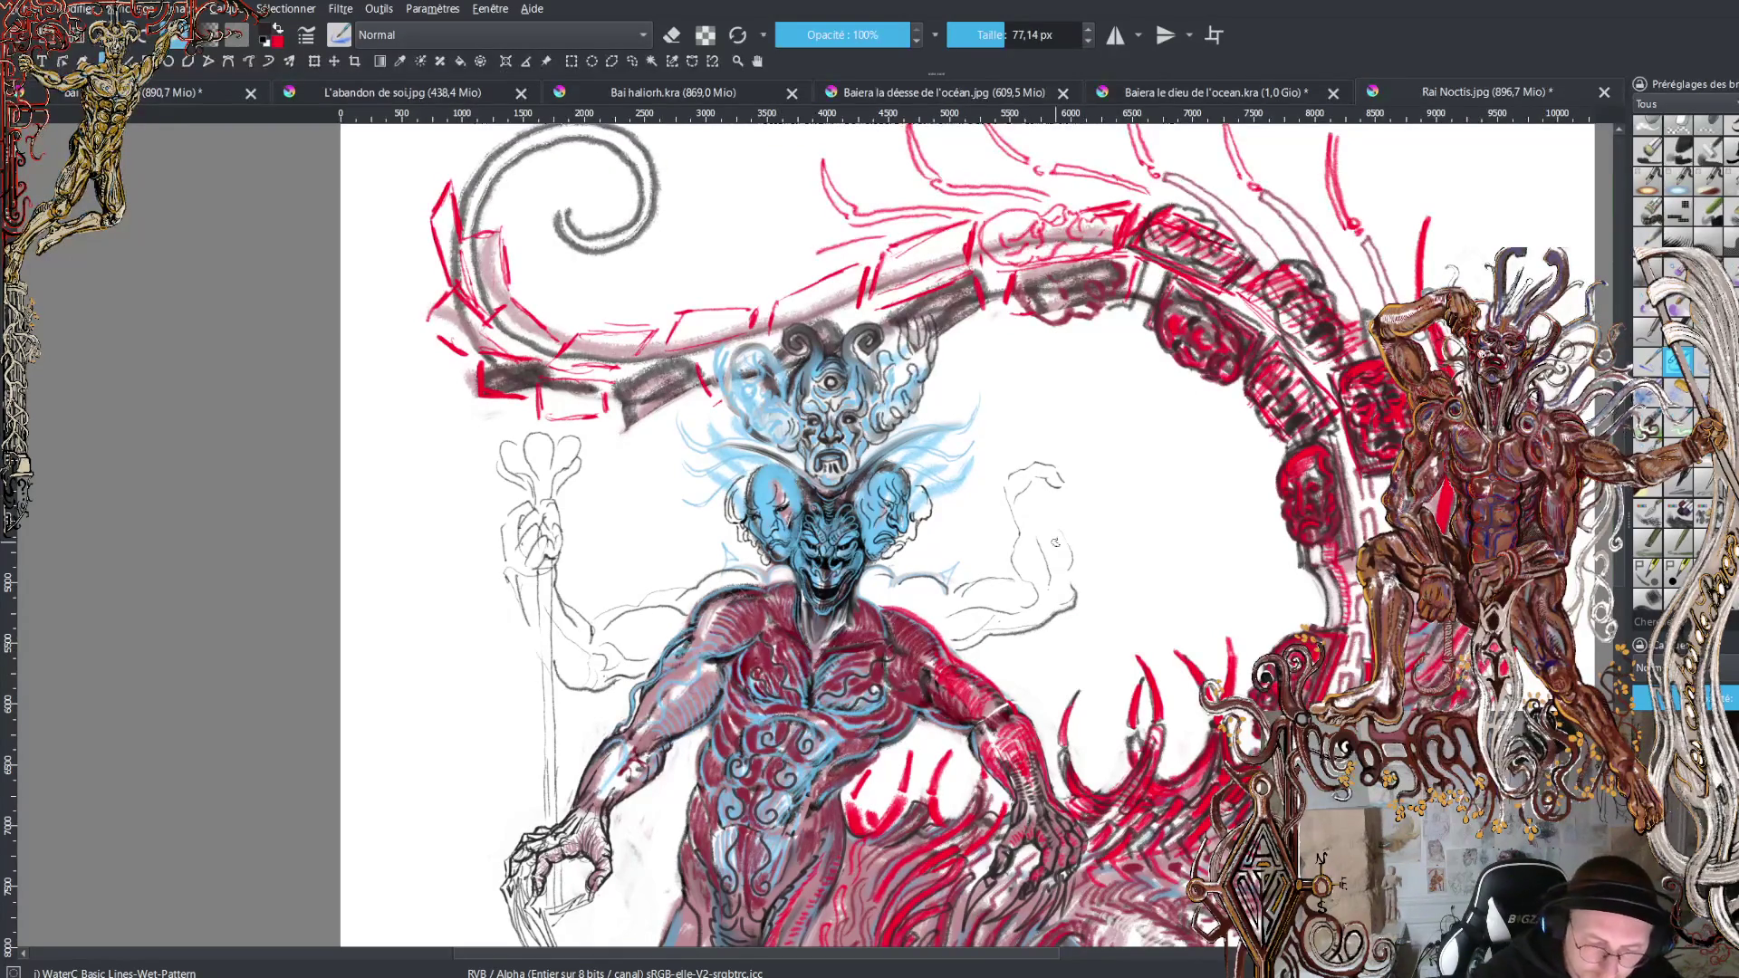
left_click_drag(1076, 585, 1042, 485)
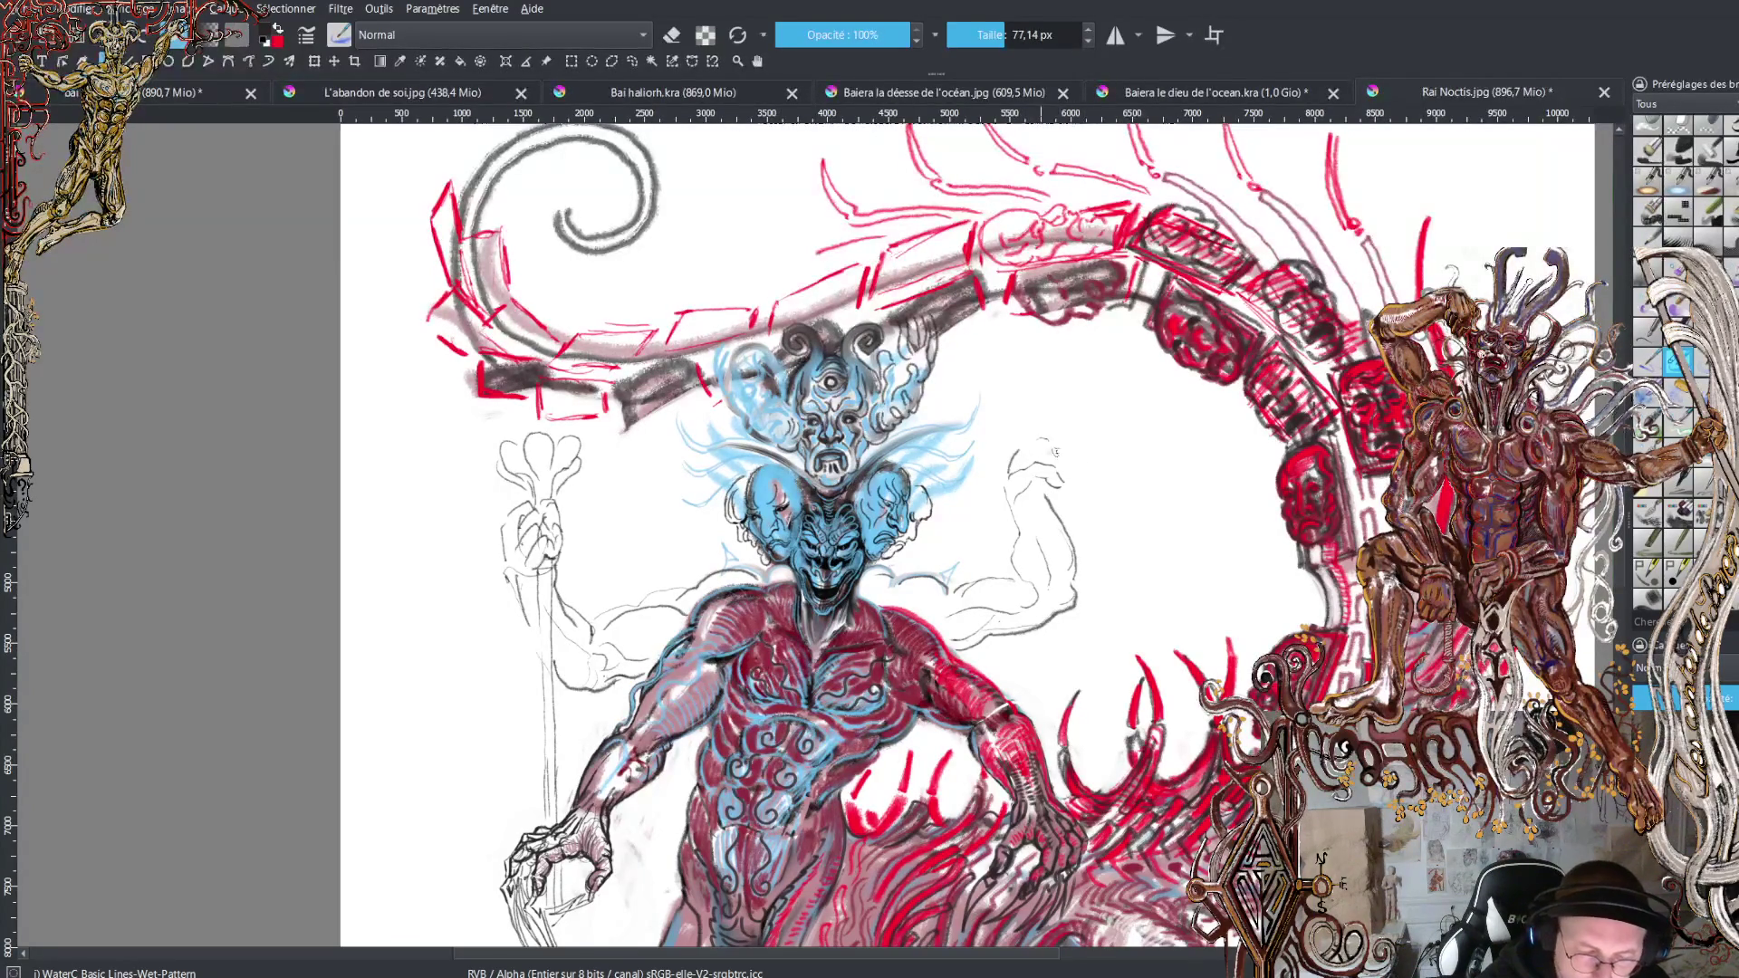
left_click_drag(1054, 460, 1065, 472)
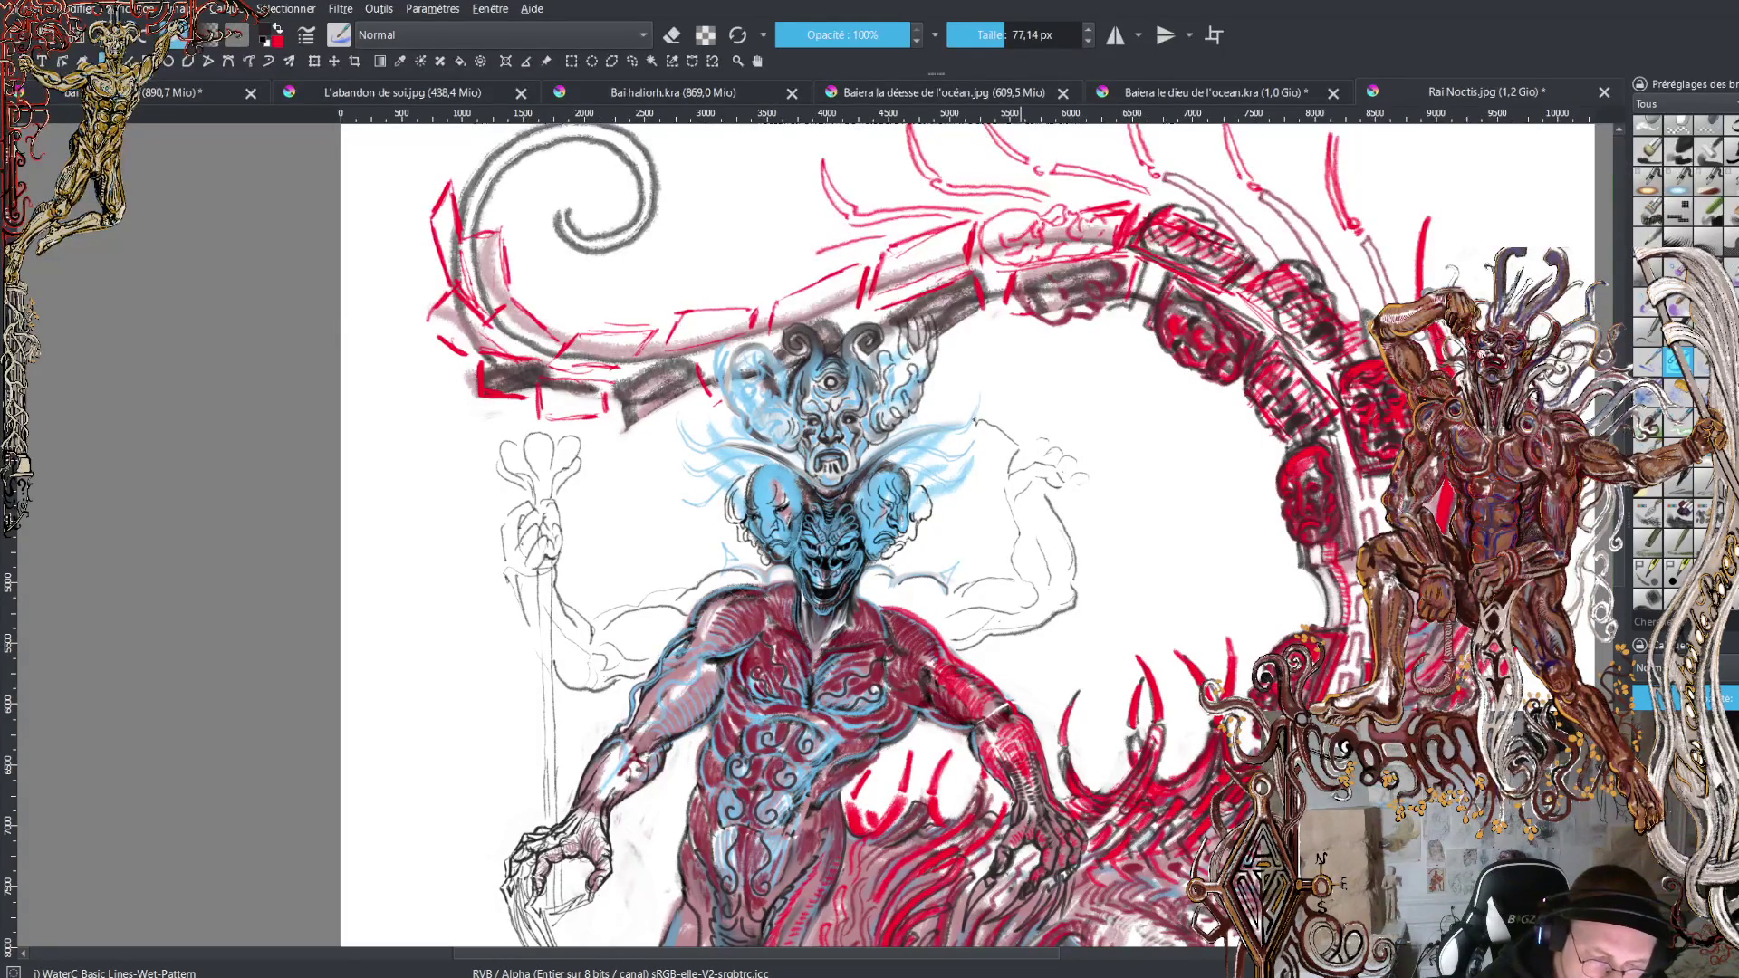
left_click_drag(987, 412, 1024, 436)
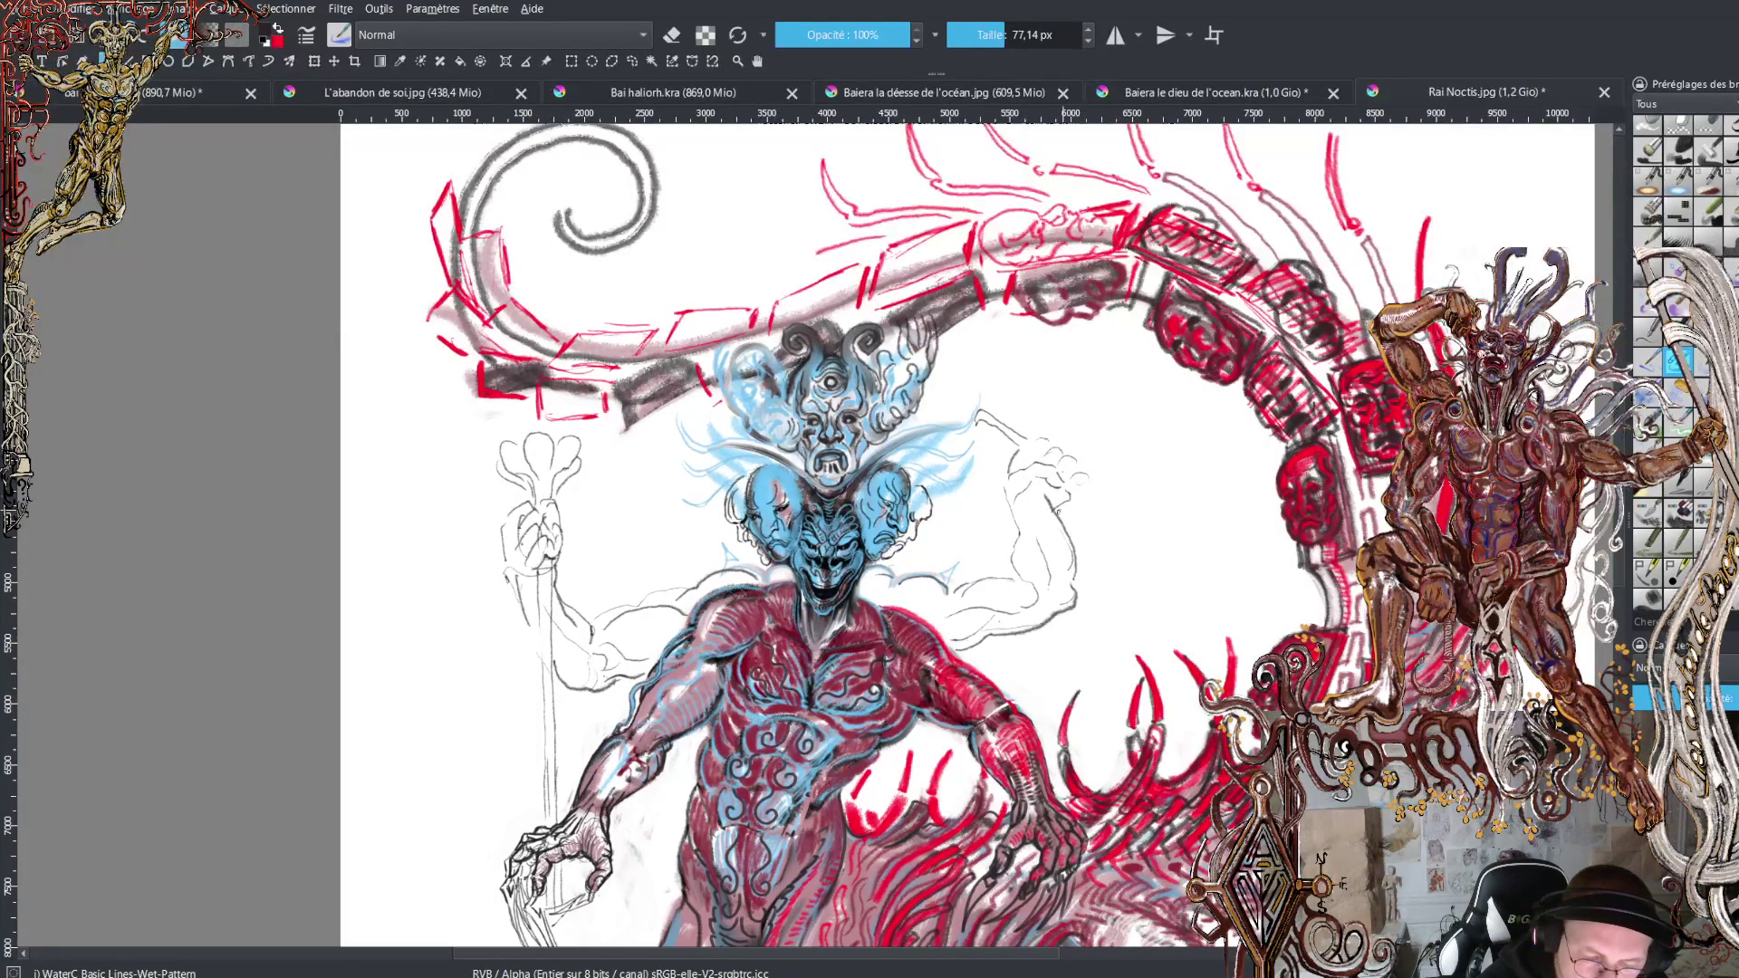
left_click_drag(1107, 528, 1152, 574)
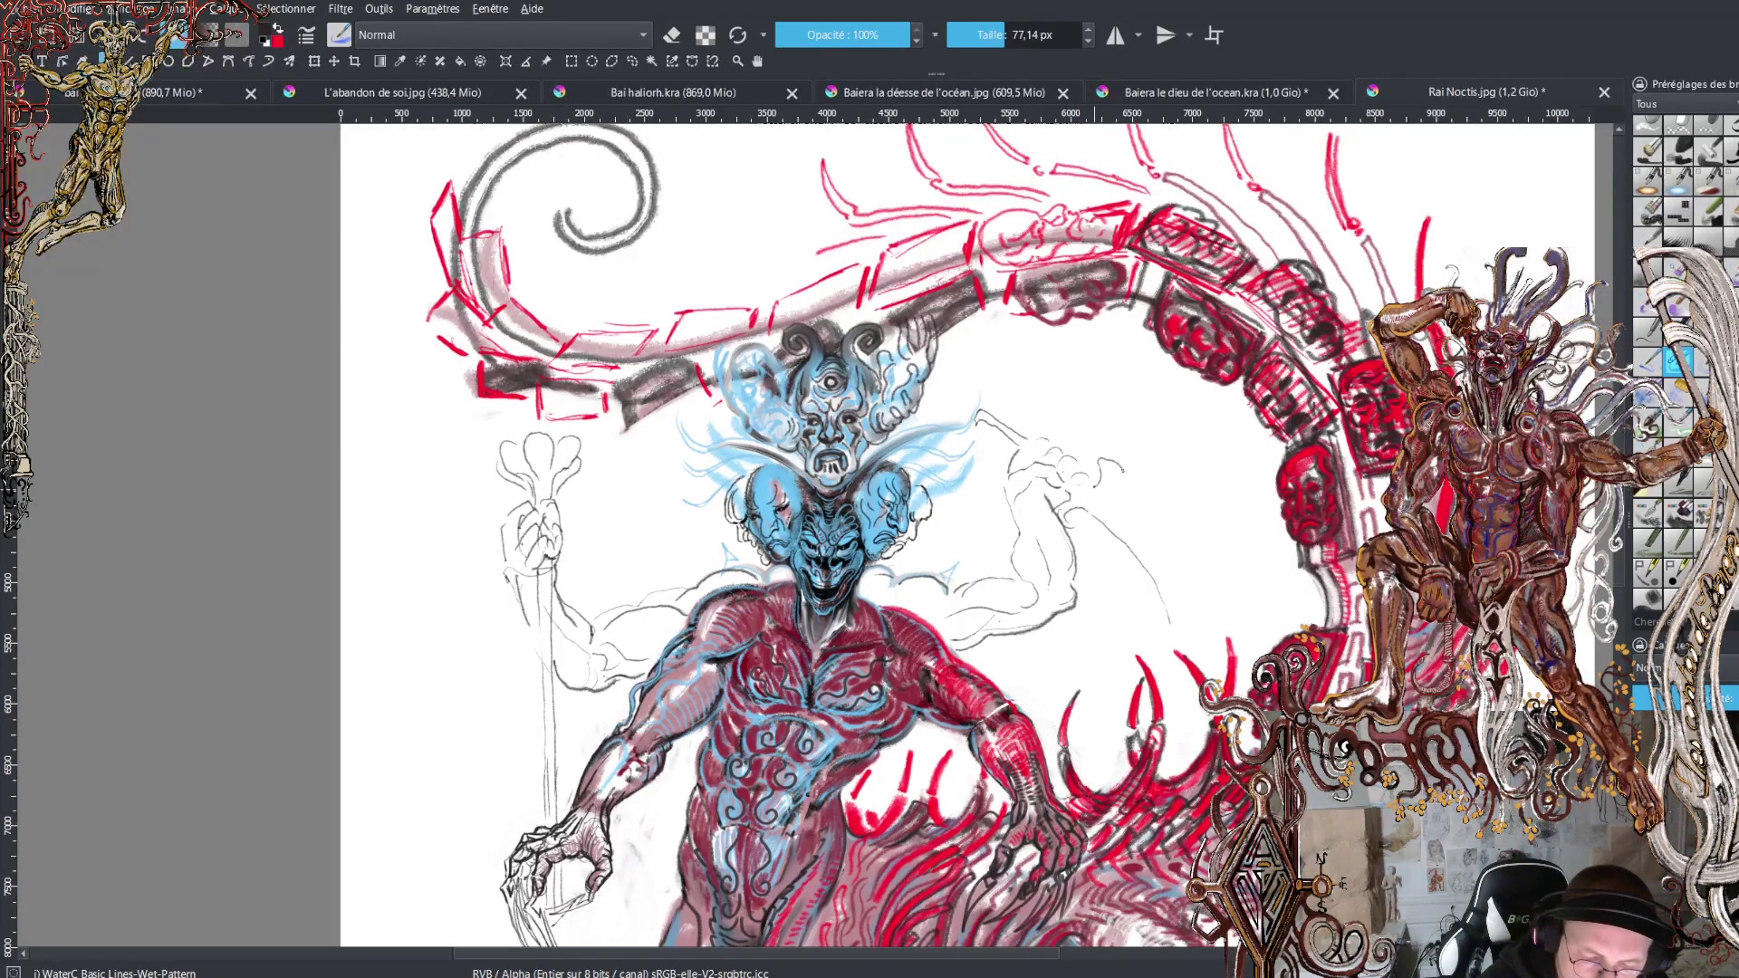
left_click_drag(1108, 497, 1139, 534)
left_click_drag(1171, 622, 1173, 637)
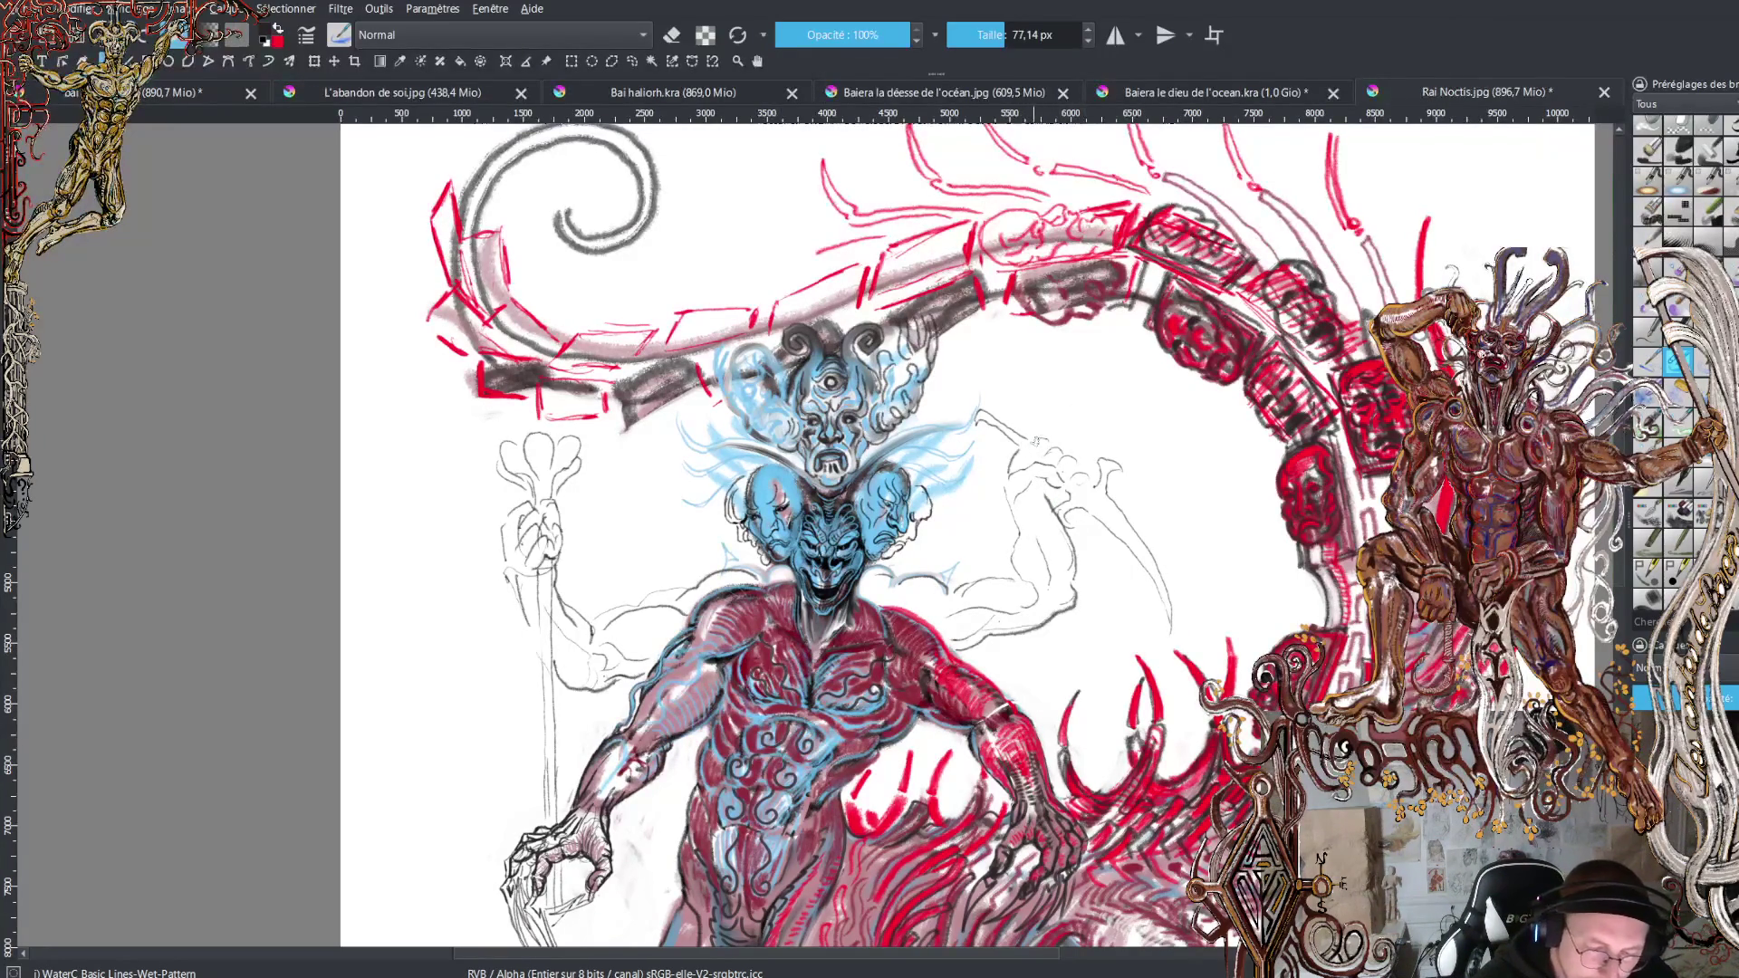
mouse_move(1021, 446)
left_mouse_down()
mouse_move(1037, 430)
mouse_move(1062, 450)
left_mouse_up()
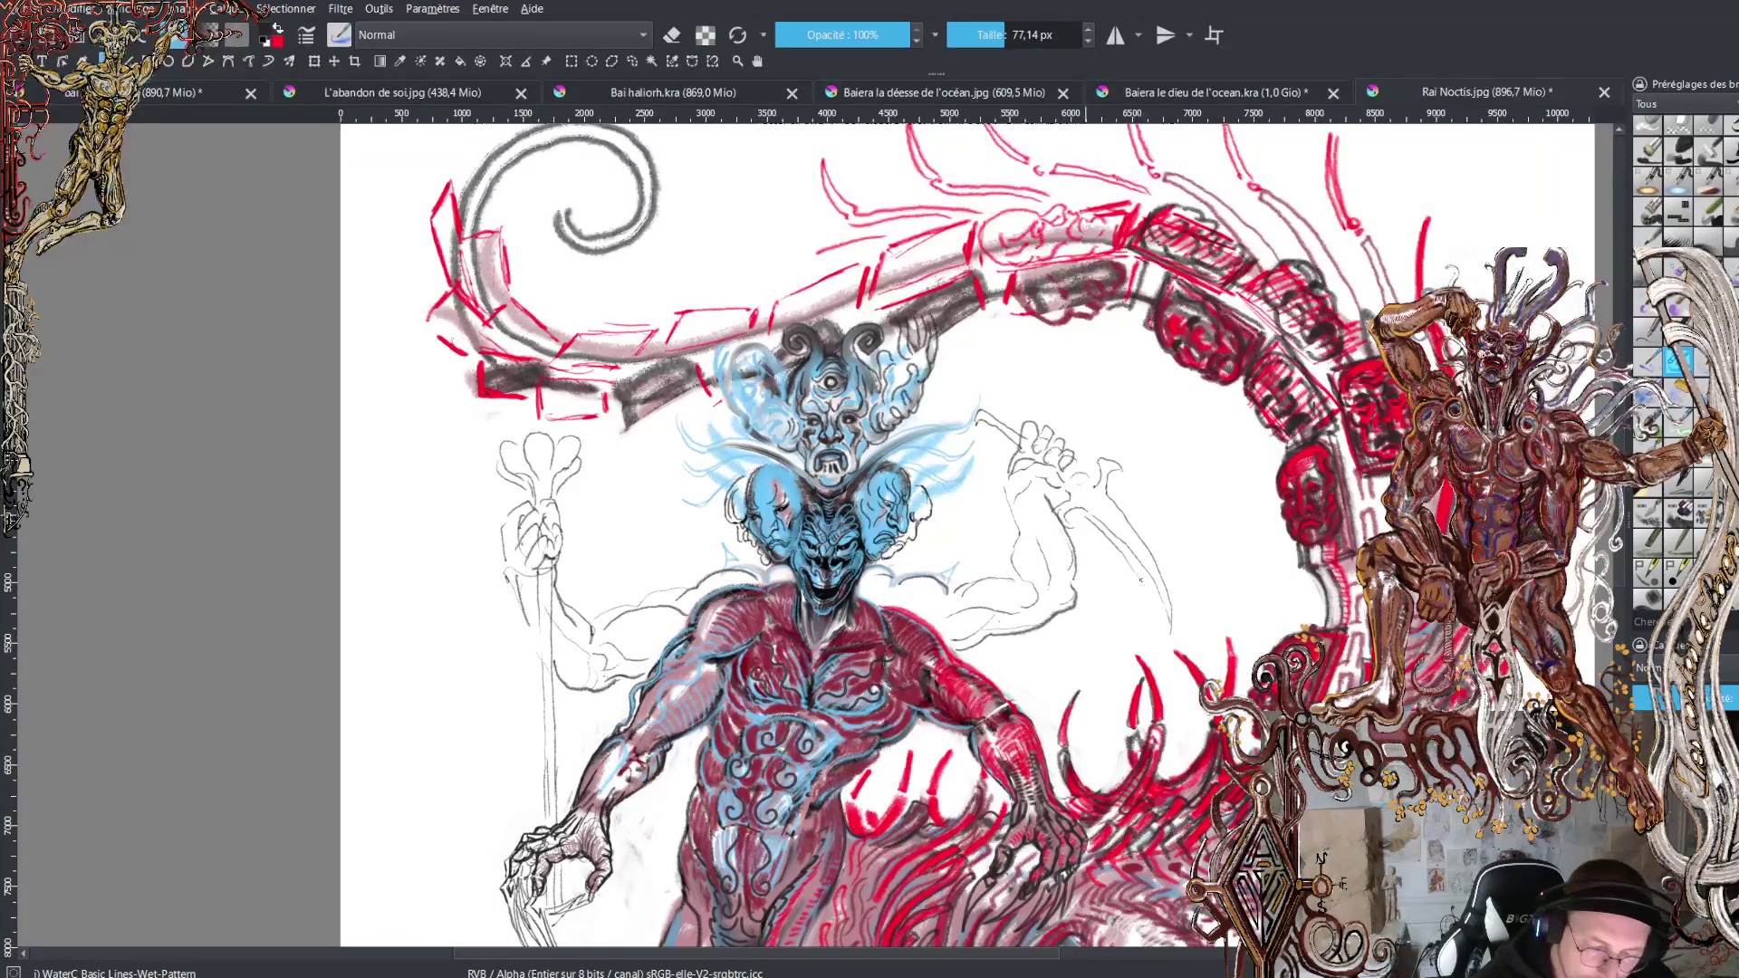
Sample a dark colour from the drawing and darken the staff shaft and head lines.
left_click(1120, 415, "ctrl")
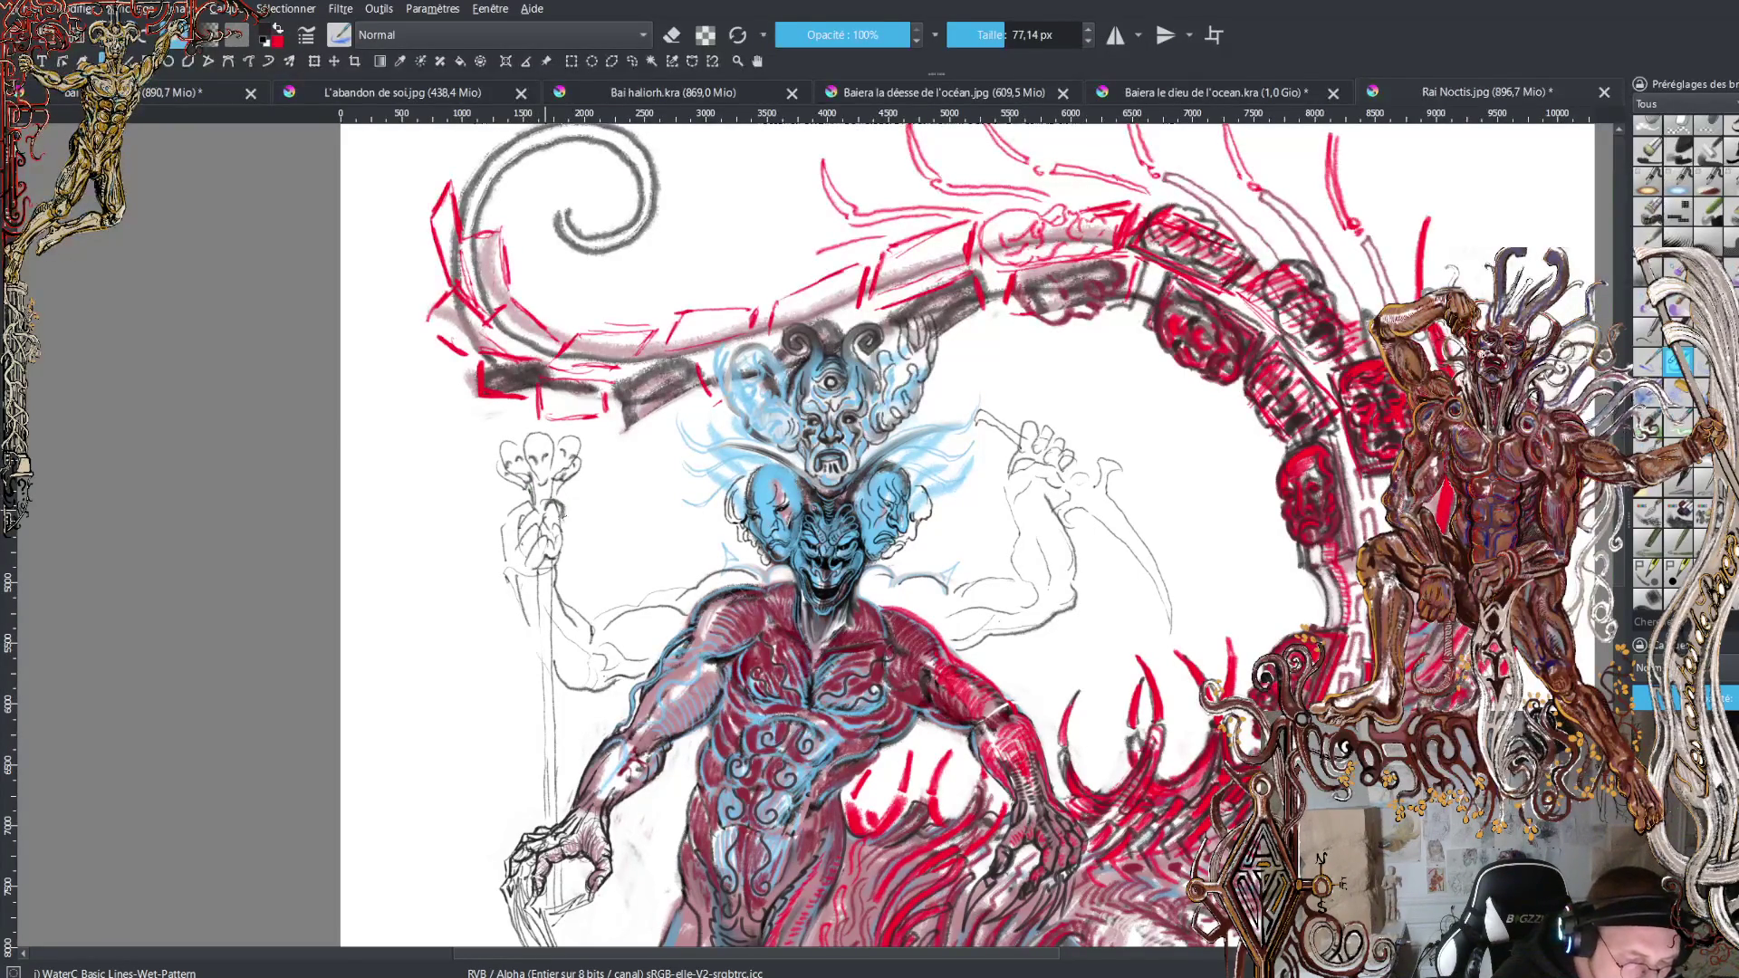
left_click_drag(554, 544, 538, 507)
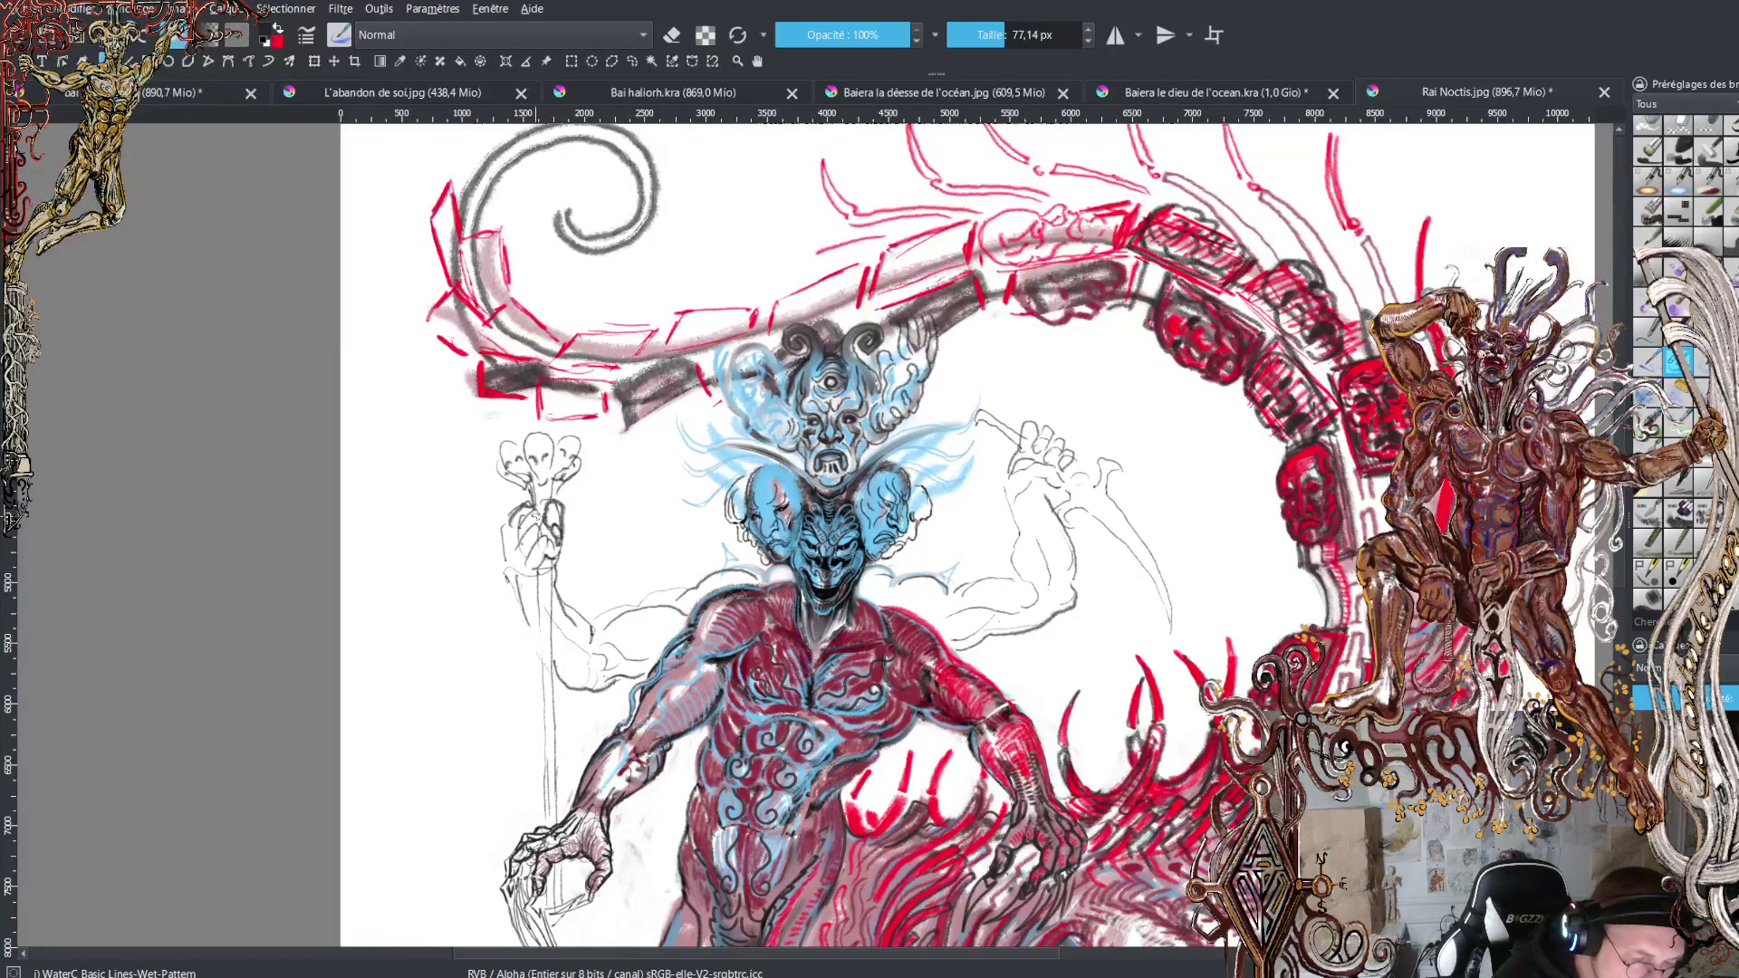
mouse_move(512, 543)
left_mouse_down()
mouse_move(516, 575)
mouse_move(535, 515)
mouse_move(559, 569)
mouse_move(530, 584)
mouse_move(561, 551)
left_mouse_up()
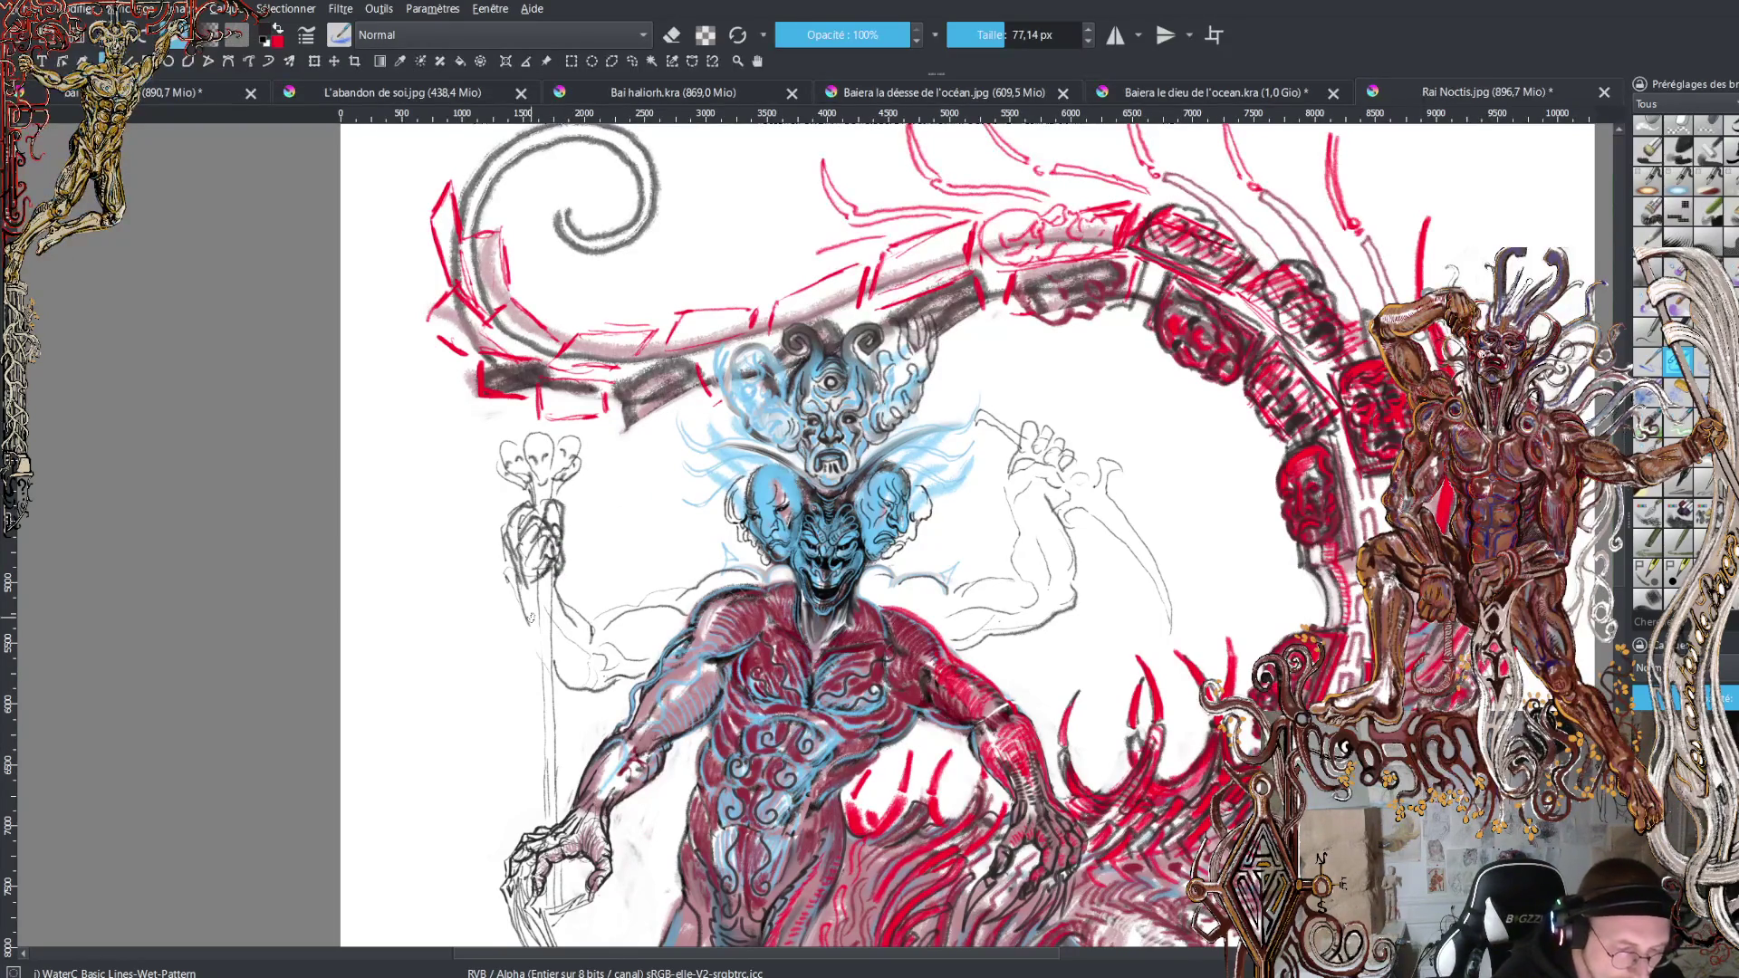
left_click_drag(515, 543, 535, 571)
key("x")
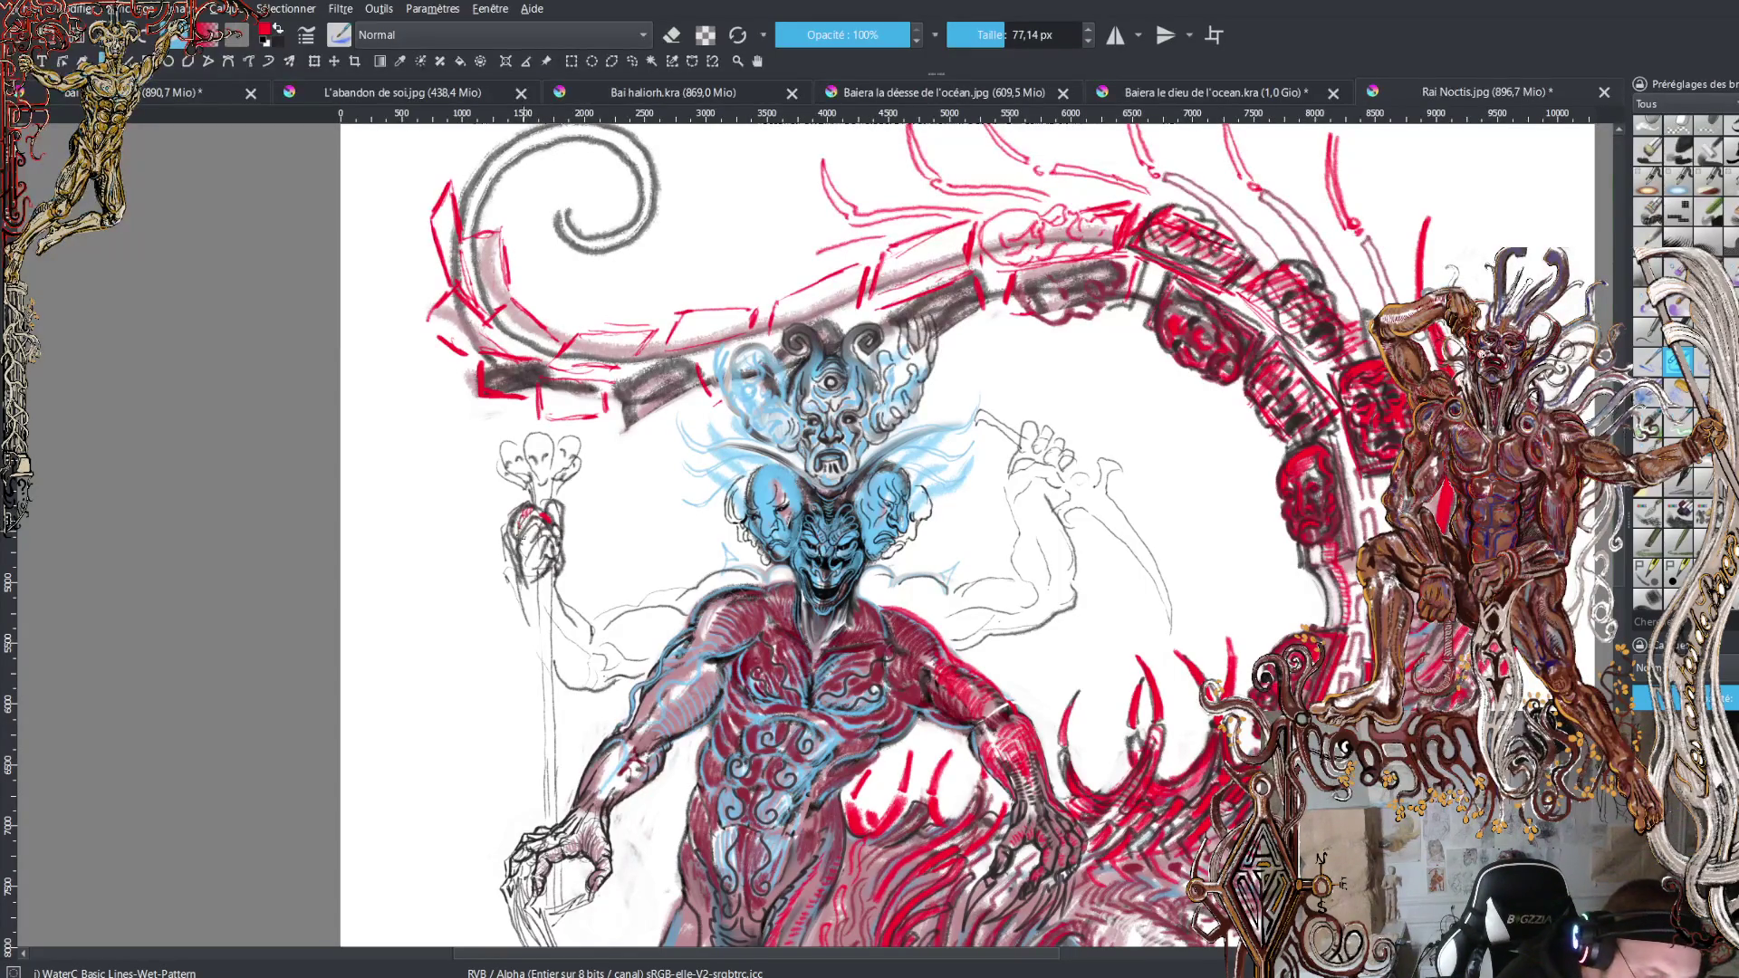
Paint red over the staff-gripping hand, along the staff below it, and across the forearm.
mouse_move(527, 529)
left_mouse_down()
mouse_move(548, 564)
mouse_move(562, 547)
left_mouse_up()
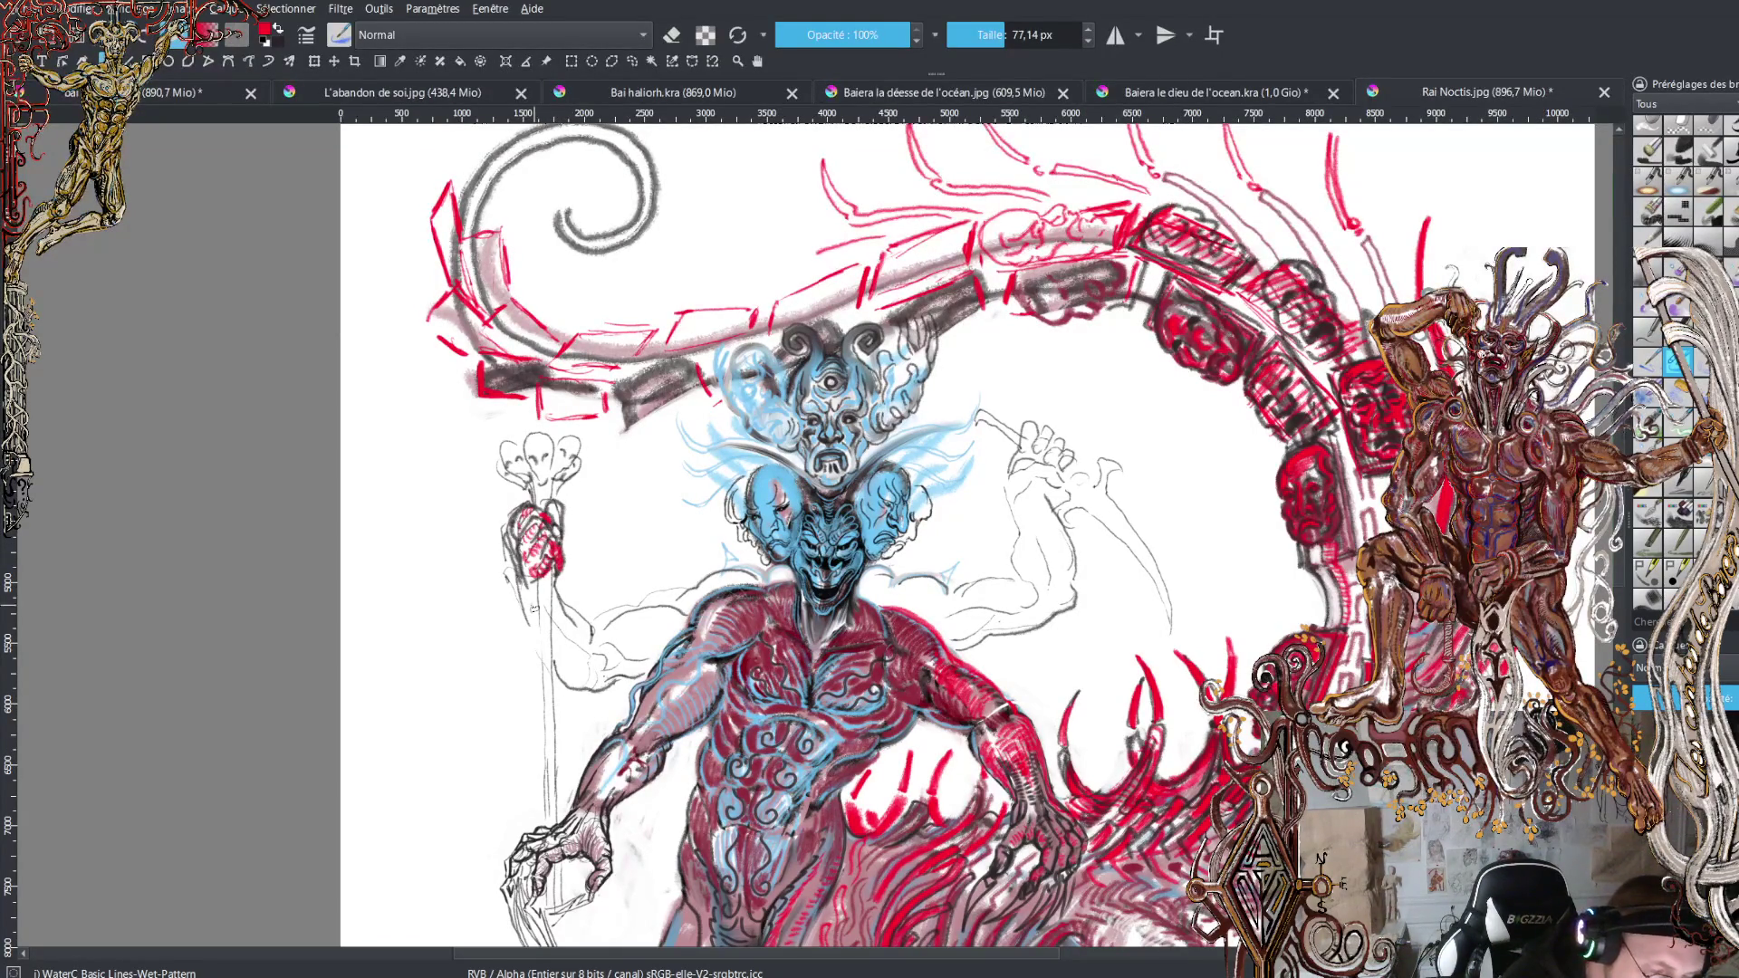
mouse_move(527, 593)
left_mouse_down()
mouse_move(531, 636)
mouse_move(587, 654)
left_mouse_up()
mouse_move(562, 594)
left_mouse_down()
mouse_move(598, 663)
mouse_move(621, 640)
mouse_move(618, 671)
mouse_move(644, 634)
mouse_move(680, 632)
mouse_move(646, 621)
mouse_move(756, 573)
left_mouse_up()
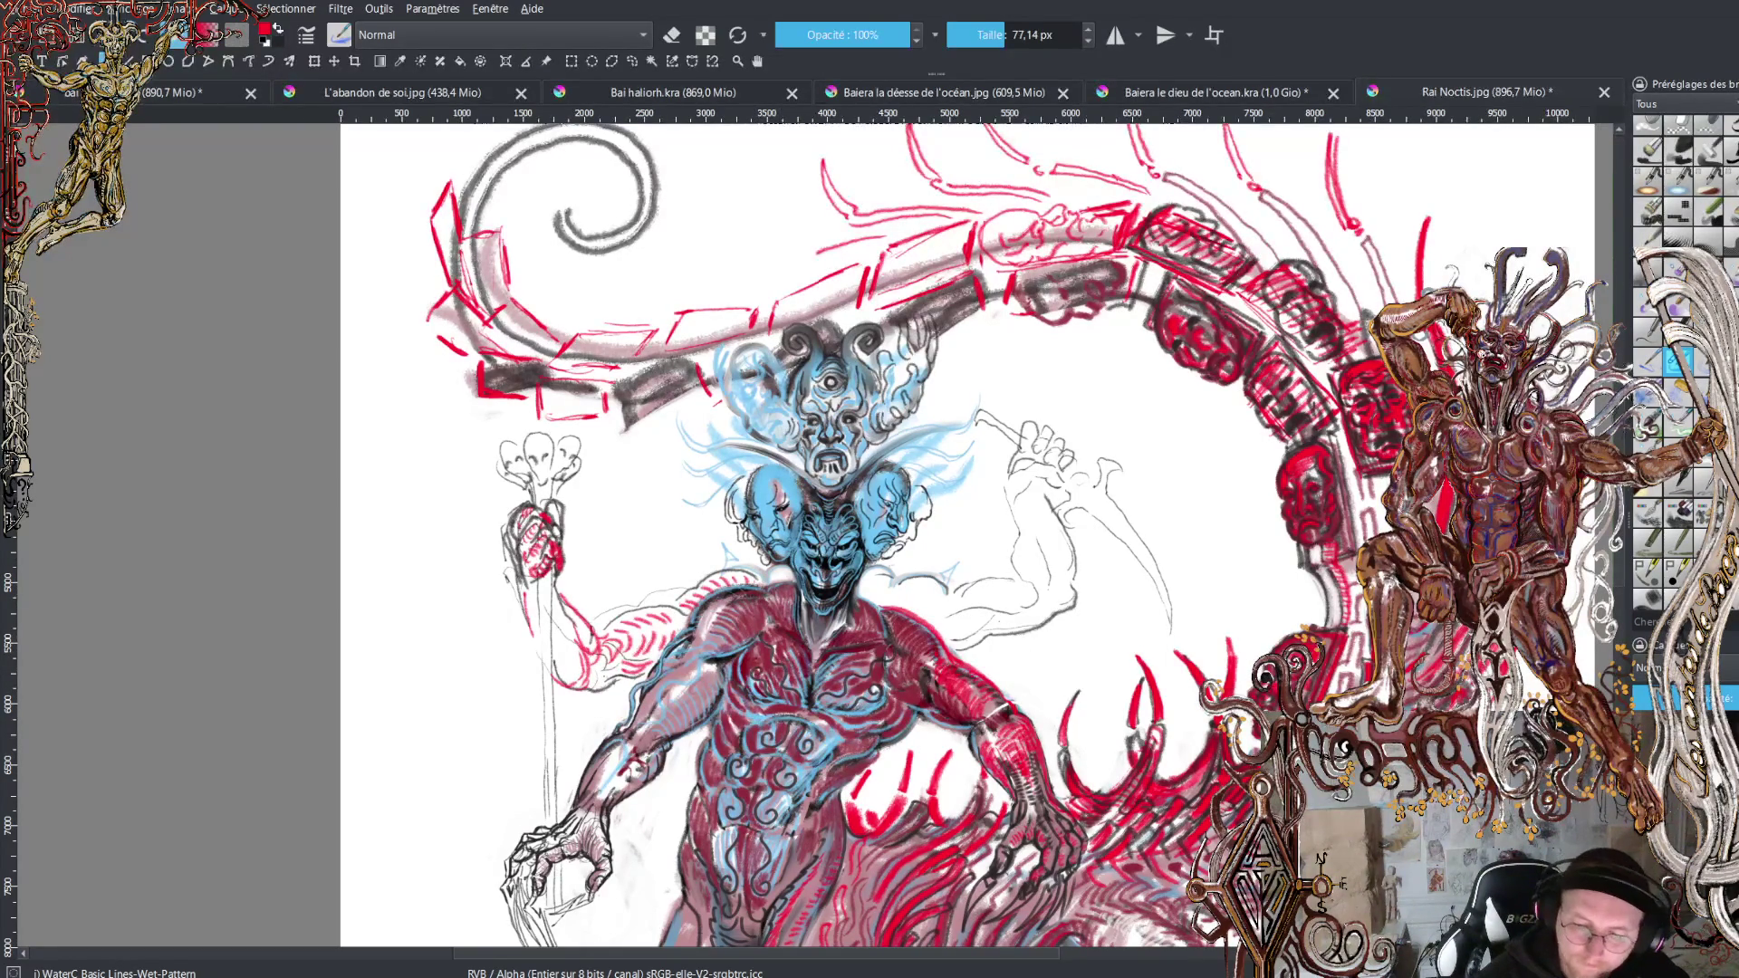
Scroll to the creature's body and add a dark stroke along its belly.
scroll(968, 534, "down", 5)
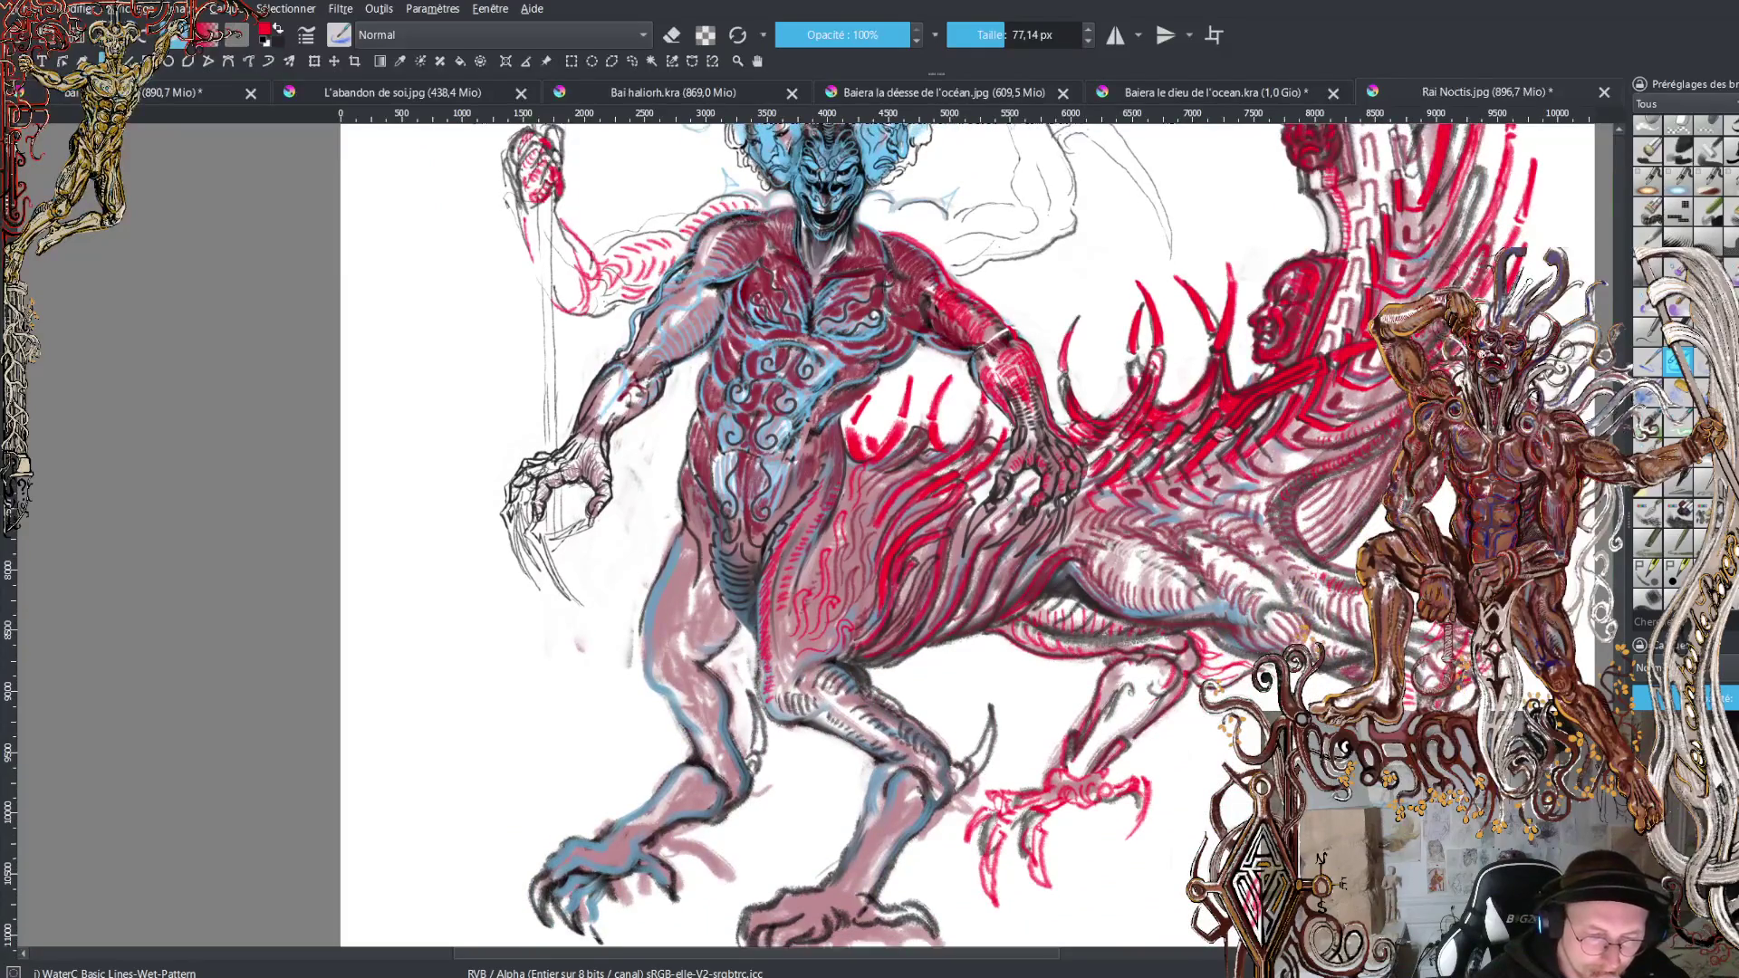
scroll(968, 534, "up", 1)
scroll(967, 535, "up", 1)
scroll(968, 534, "up", 1)
scroll(967, 534, "up", 1)
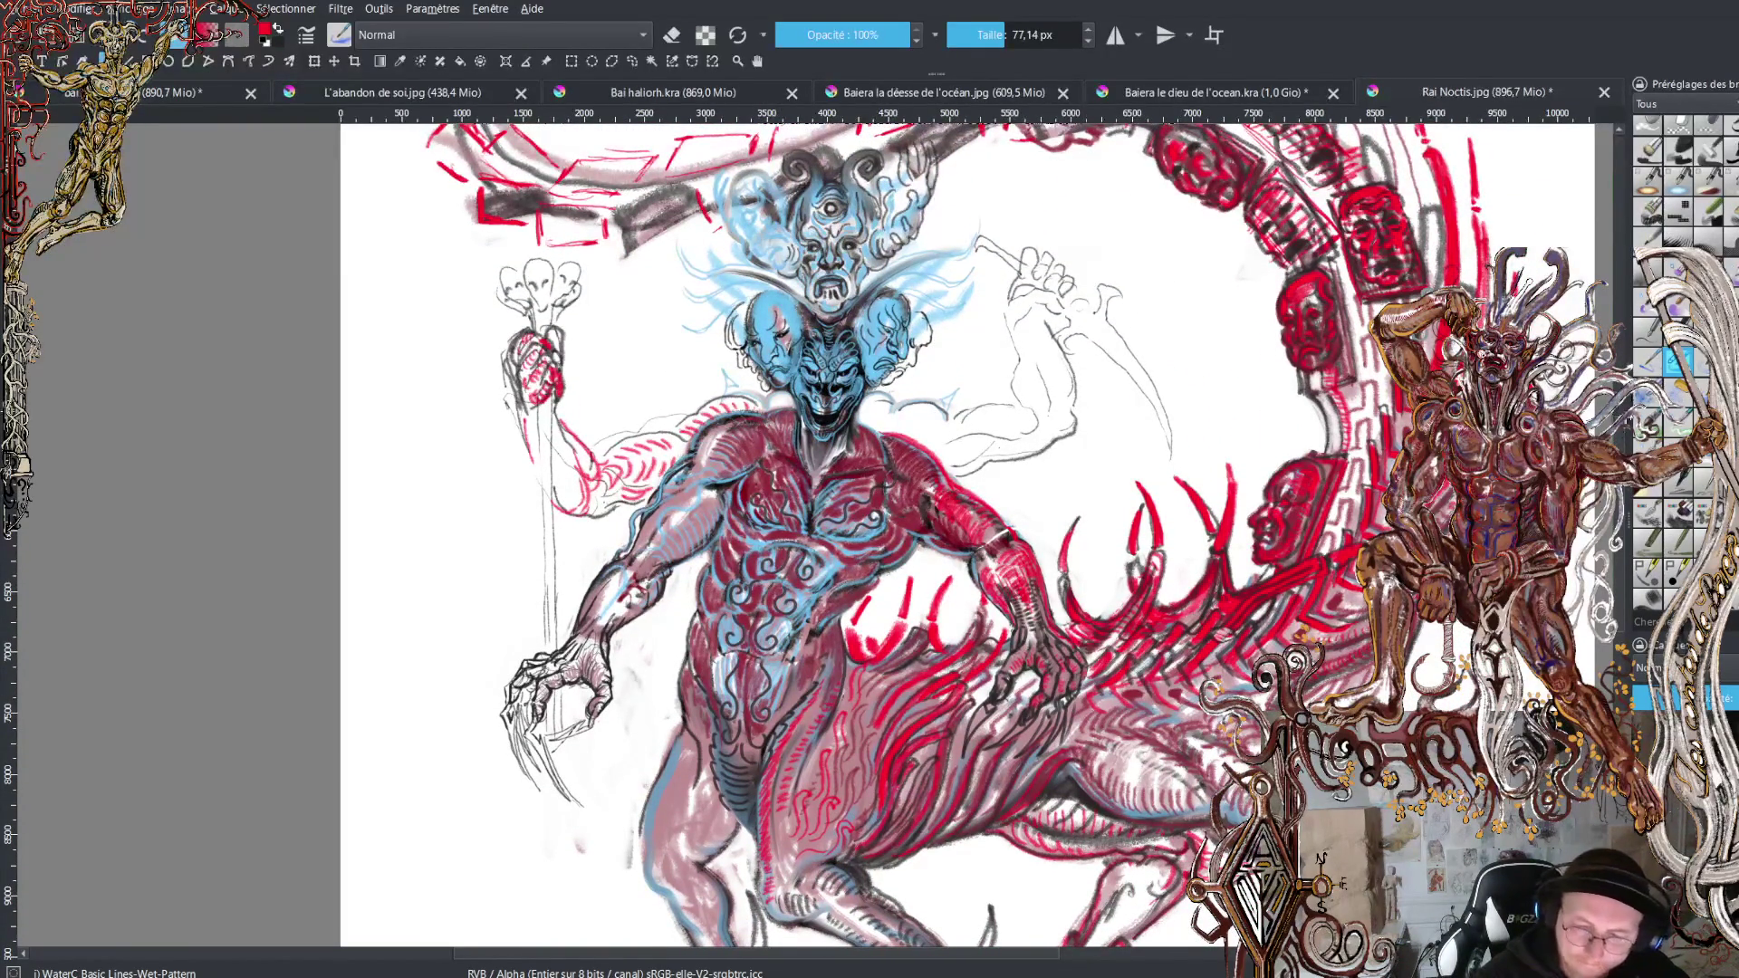
scroll(968, 535, "down", 4)
scroll(967, 535, "down", 2)
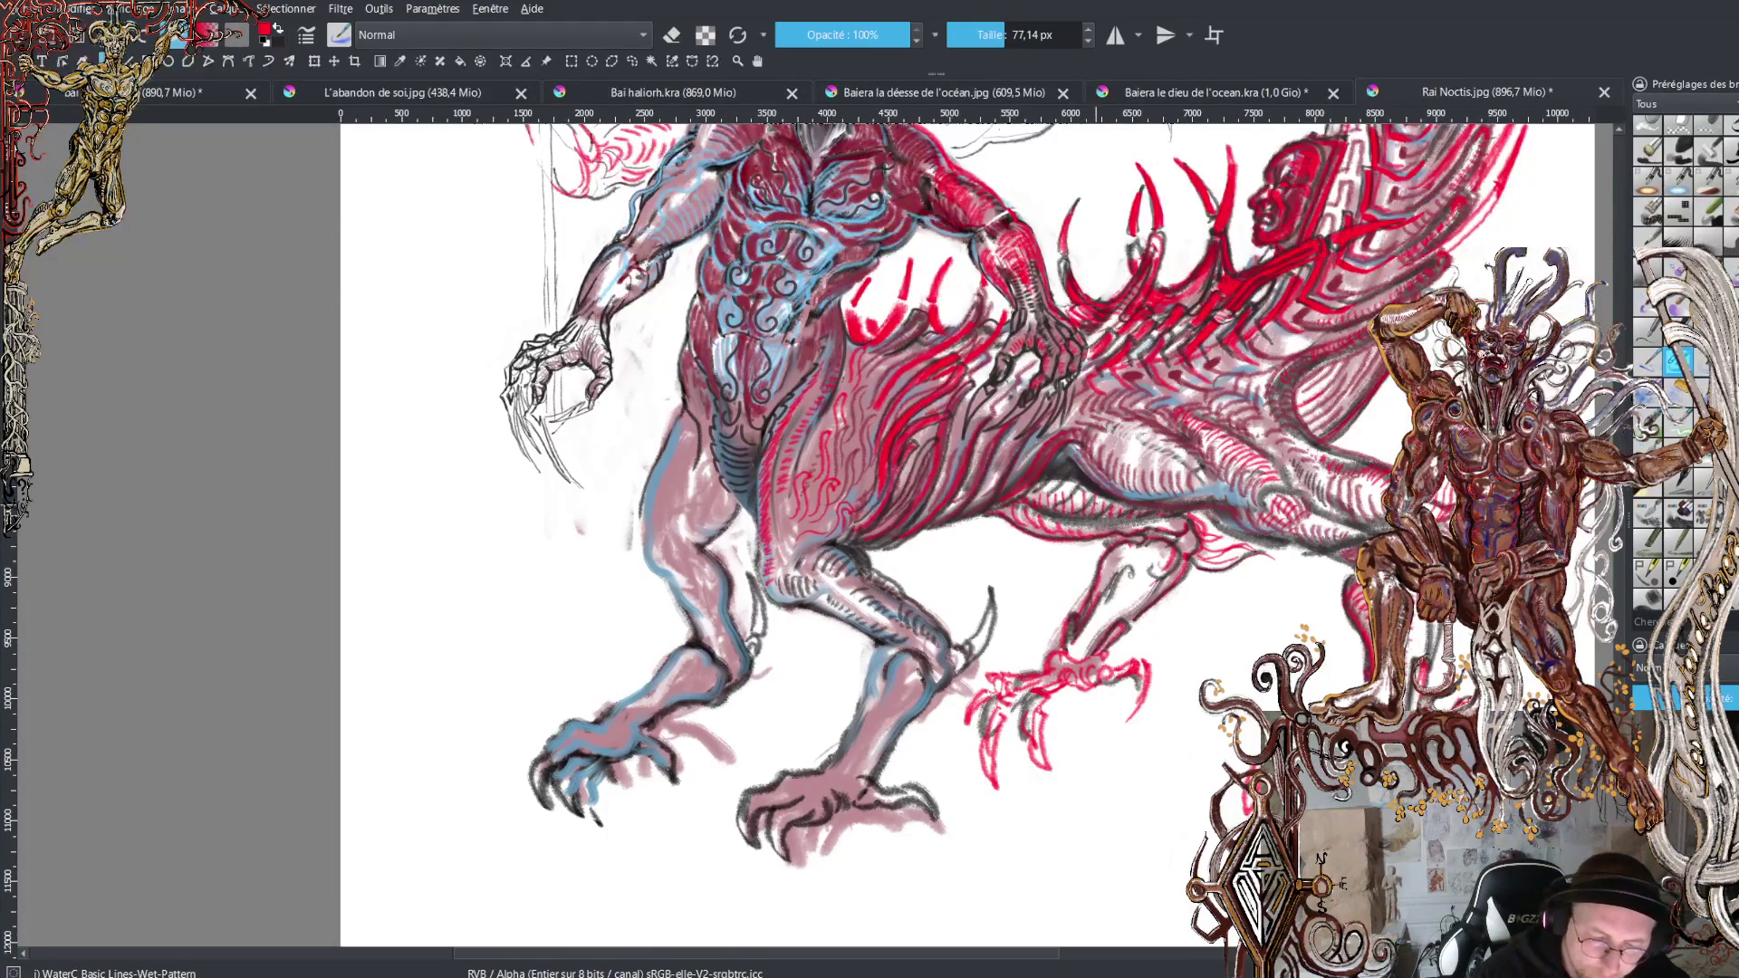
left_click_drag(1033, 504, 1189, 507)
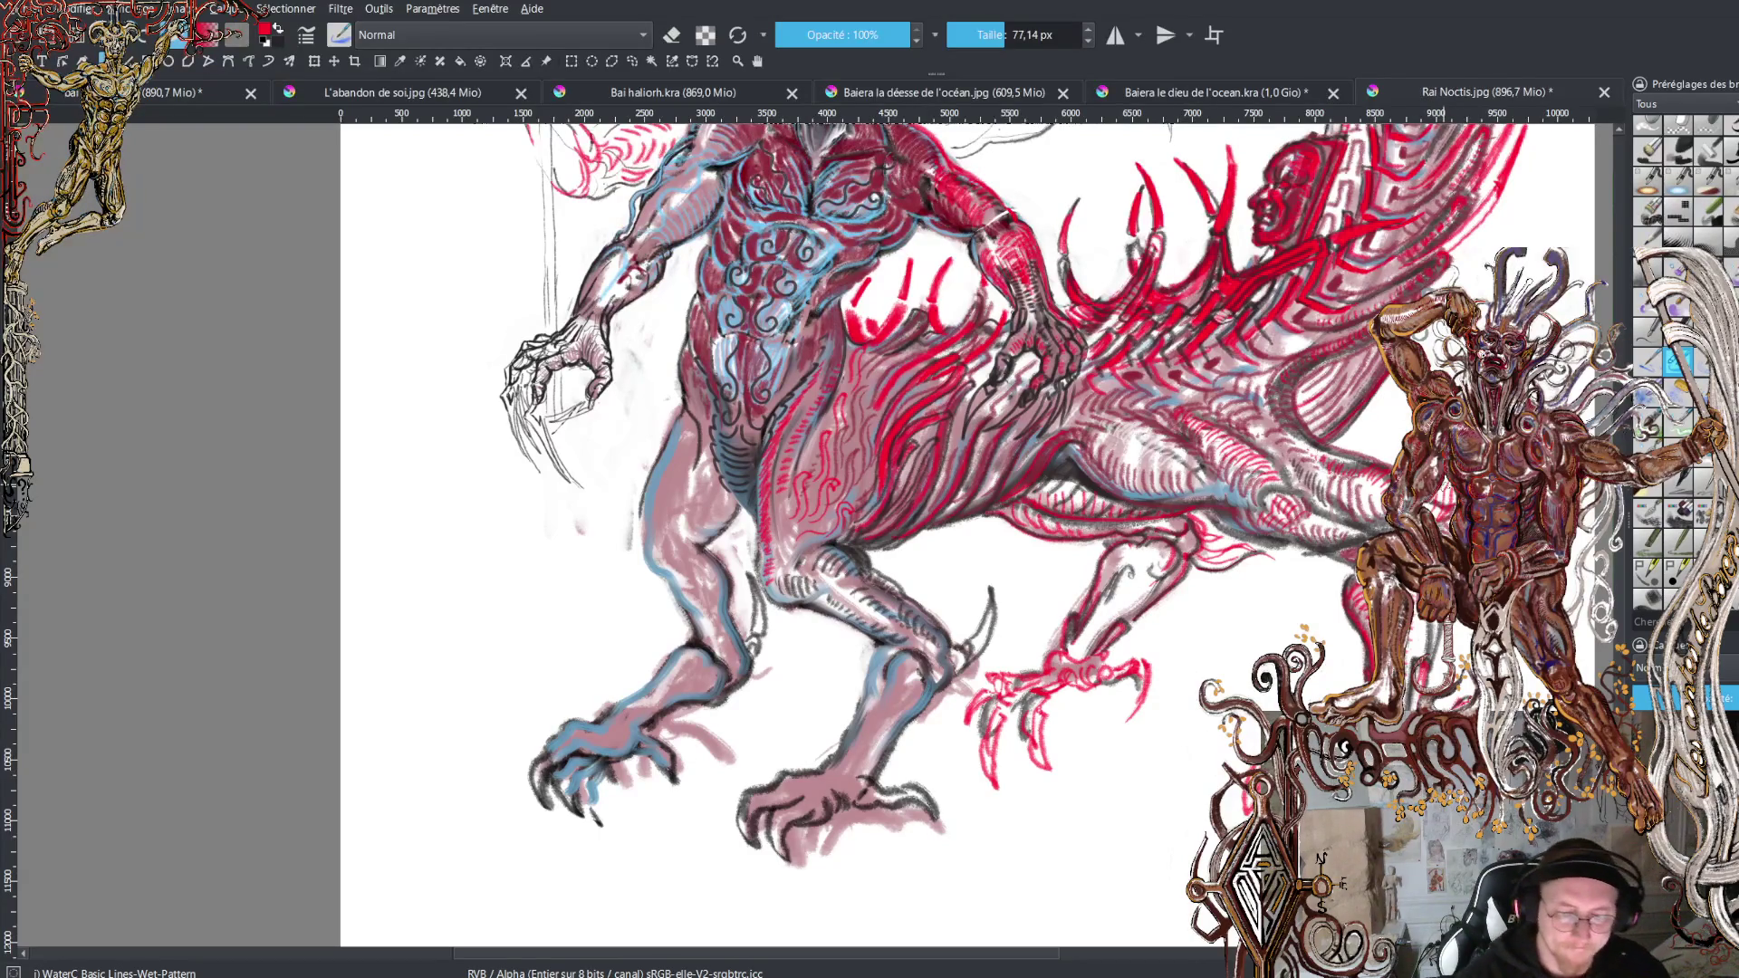
Zoom out to view the whole drawing, then zoom back in on the head and torso.
key("minus")
key("minus")
key("minus")
key("plus")
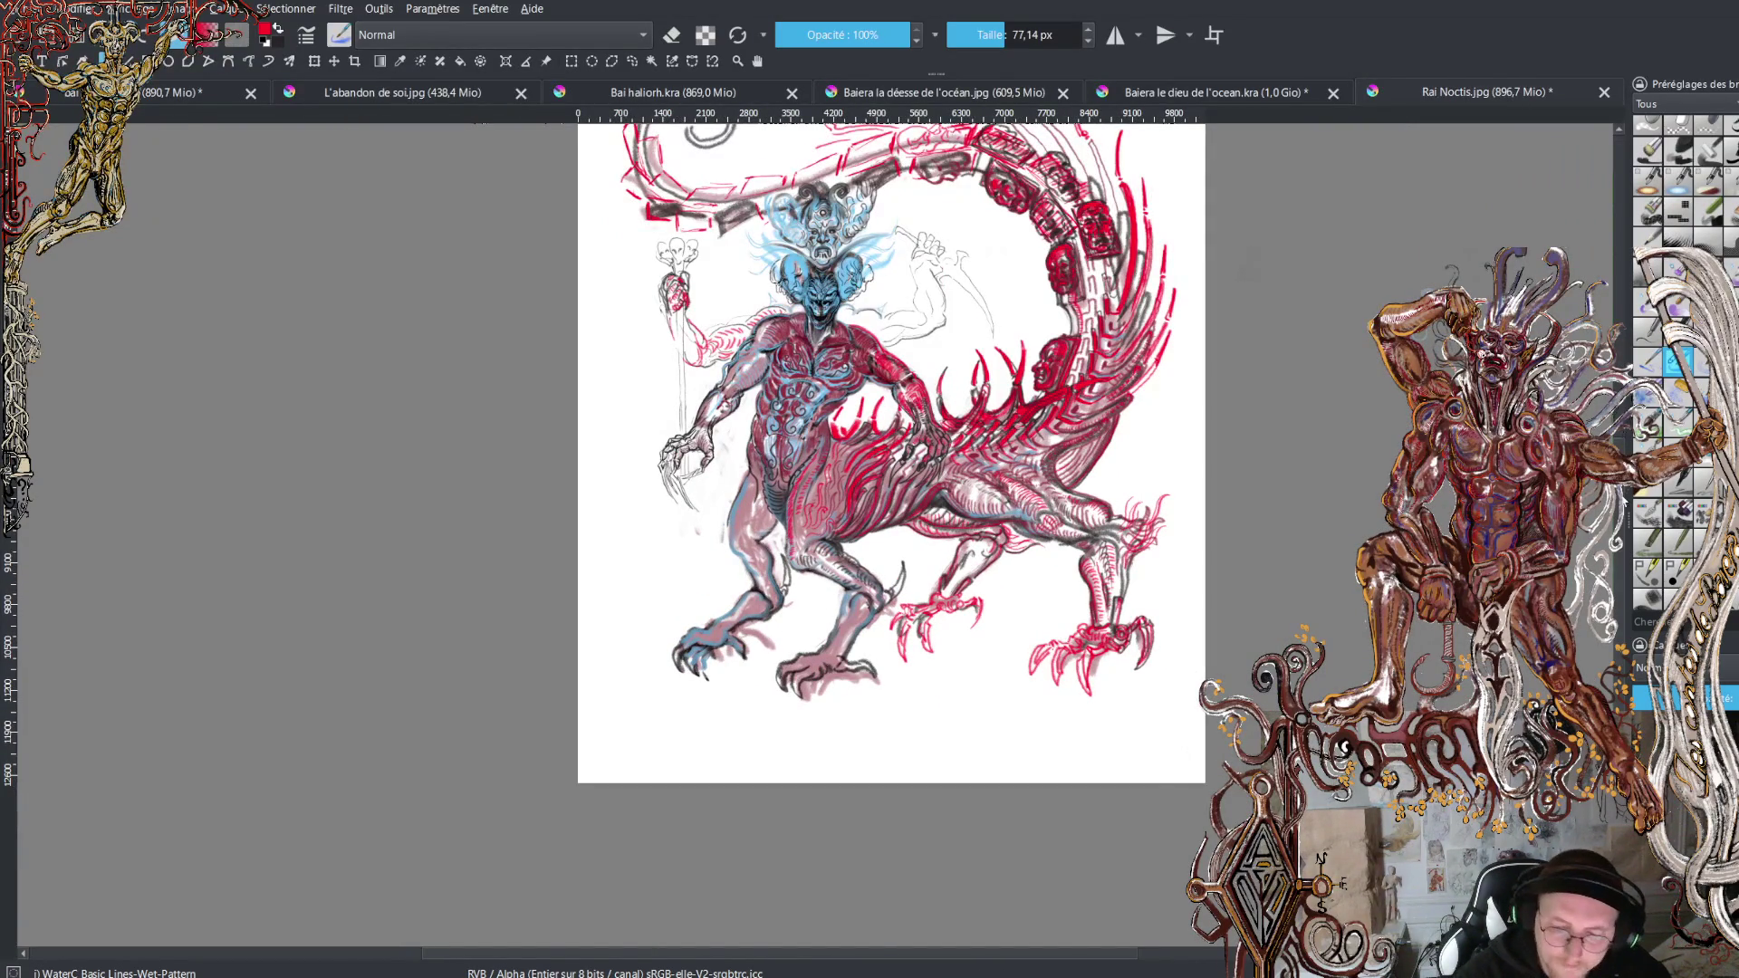
scroll(891, 453, "up", 3)
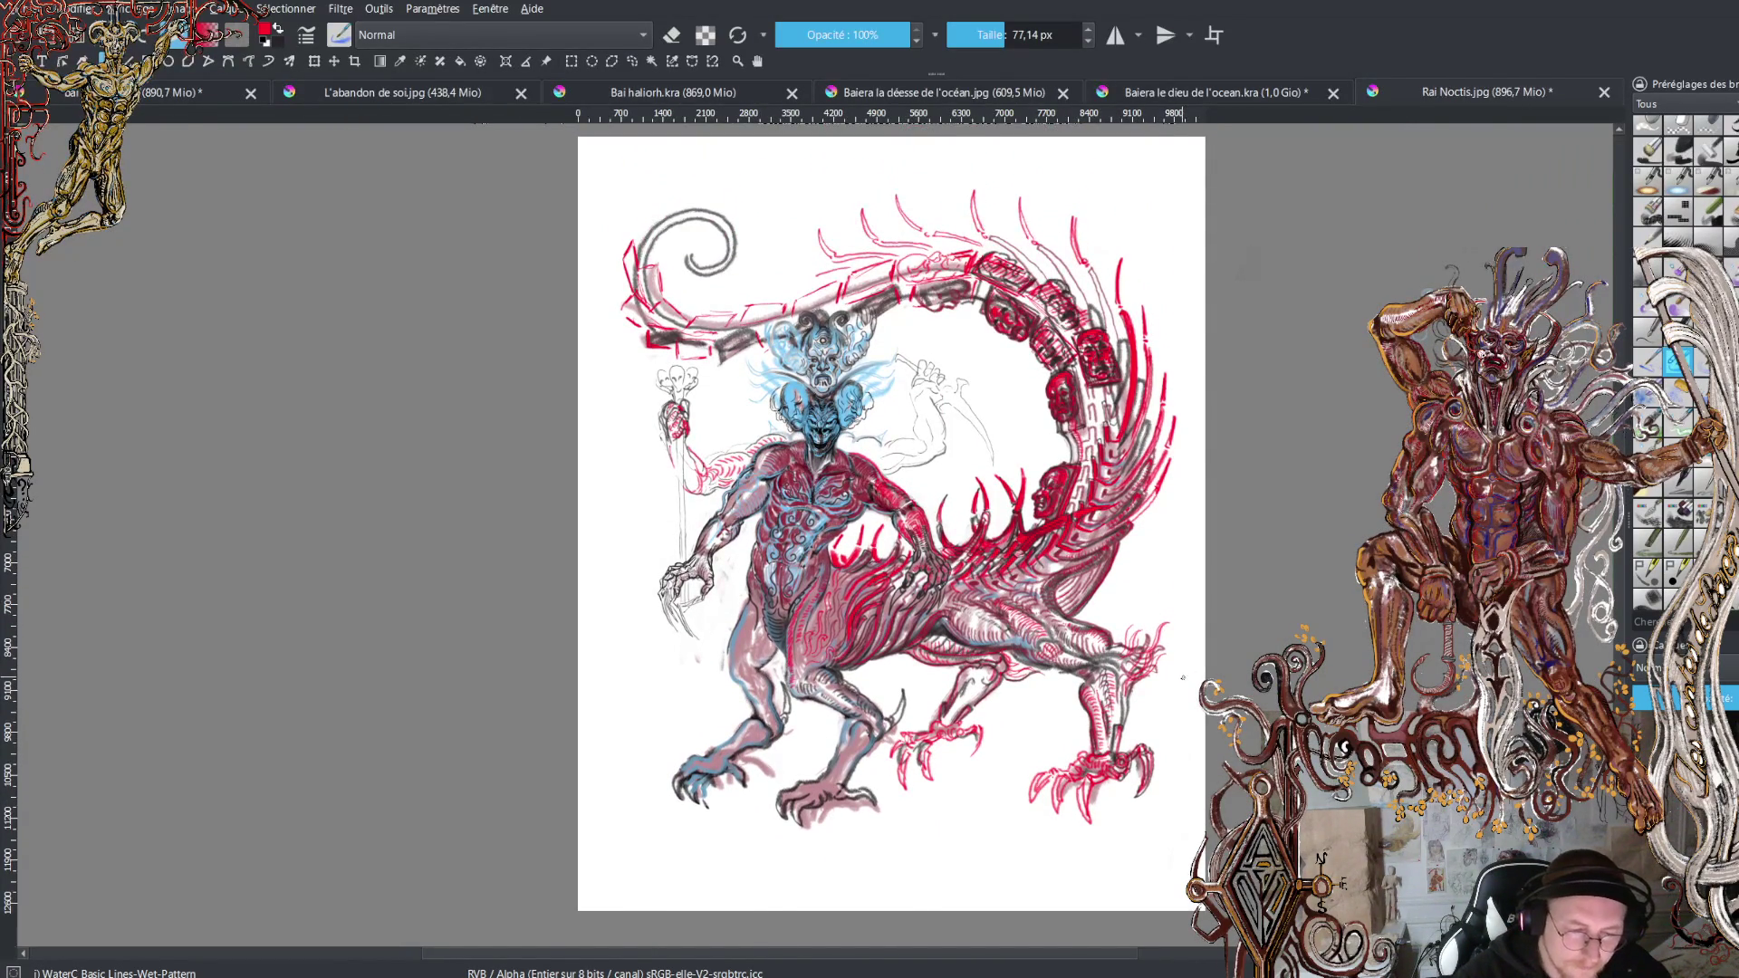
key("plus")
scroll(932, 534, "up", 3)
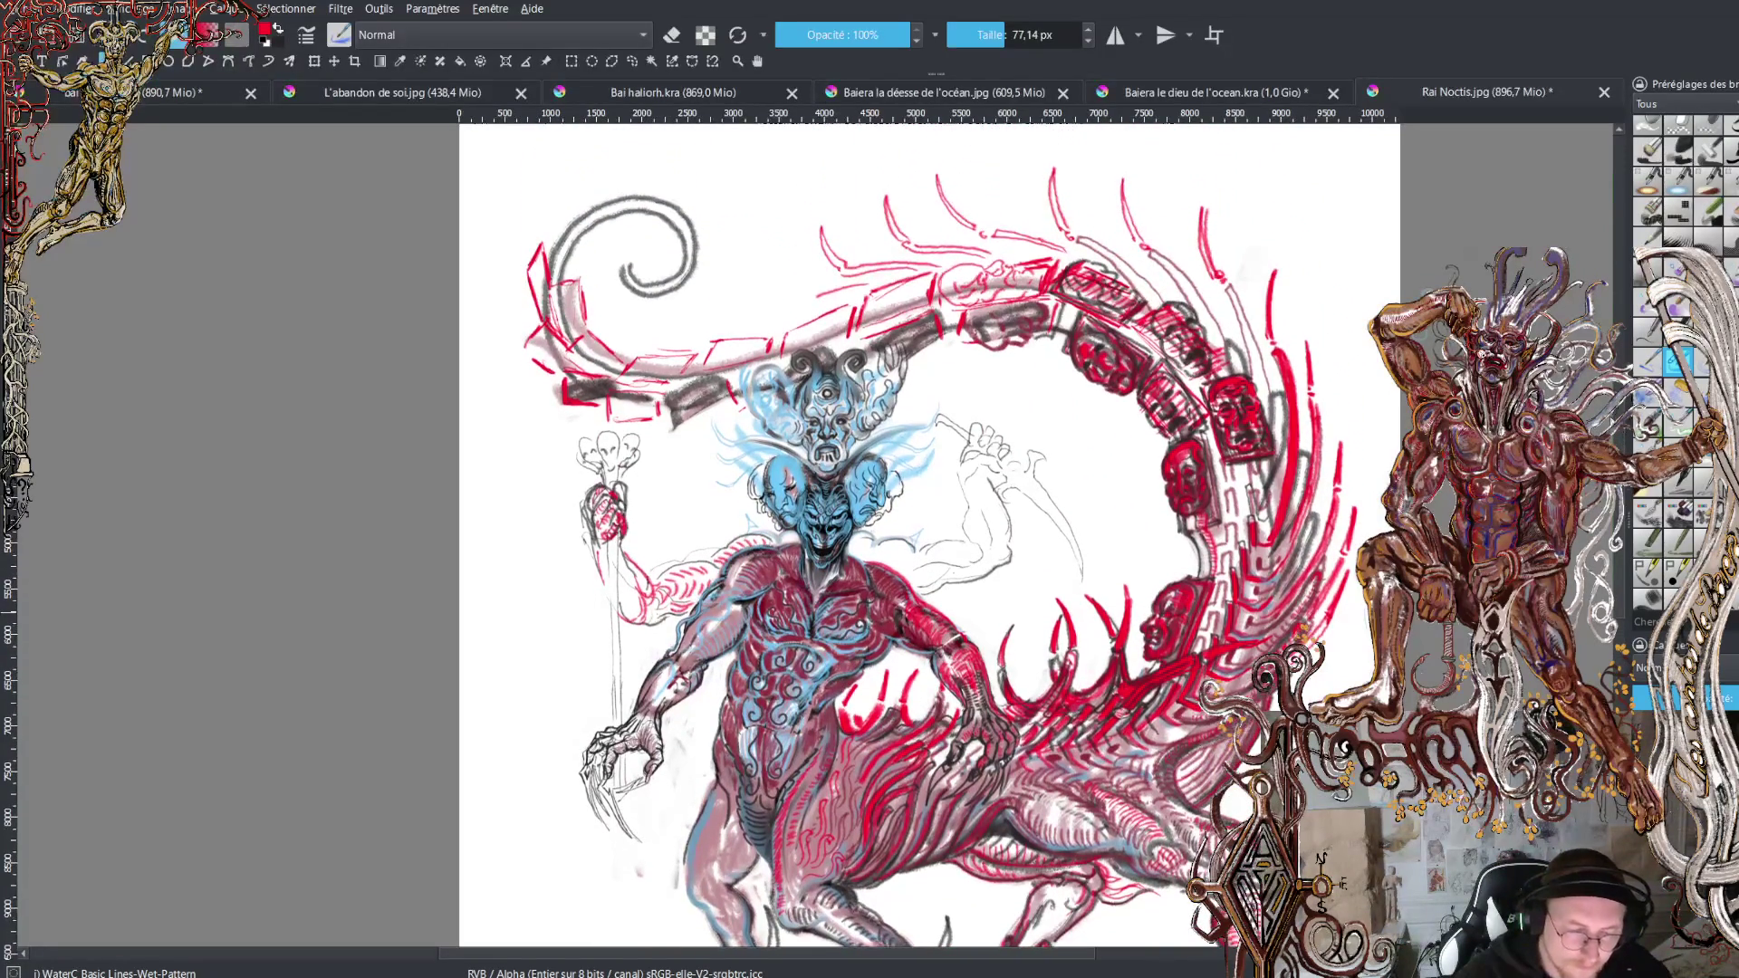
left_click_drag(1310, 399, 1247, 906)
key("plus")
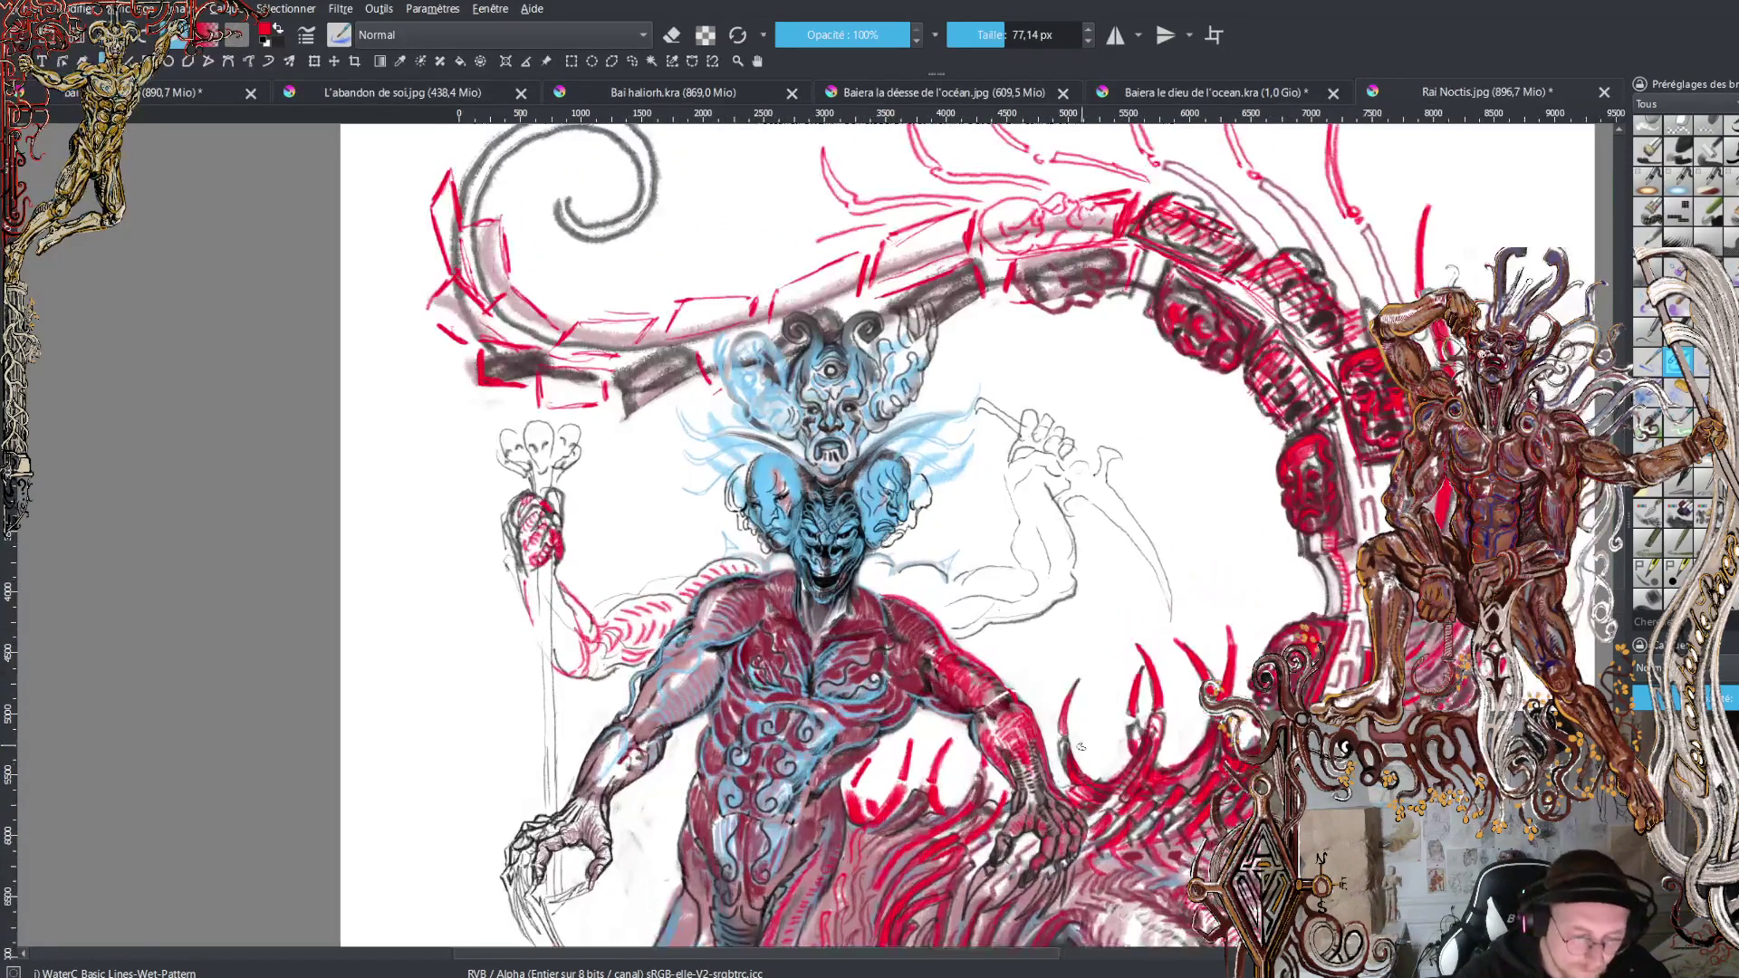
Paint red hatched muscle strokes across the right sickle arm.
key("plus")
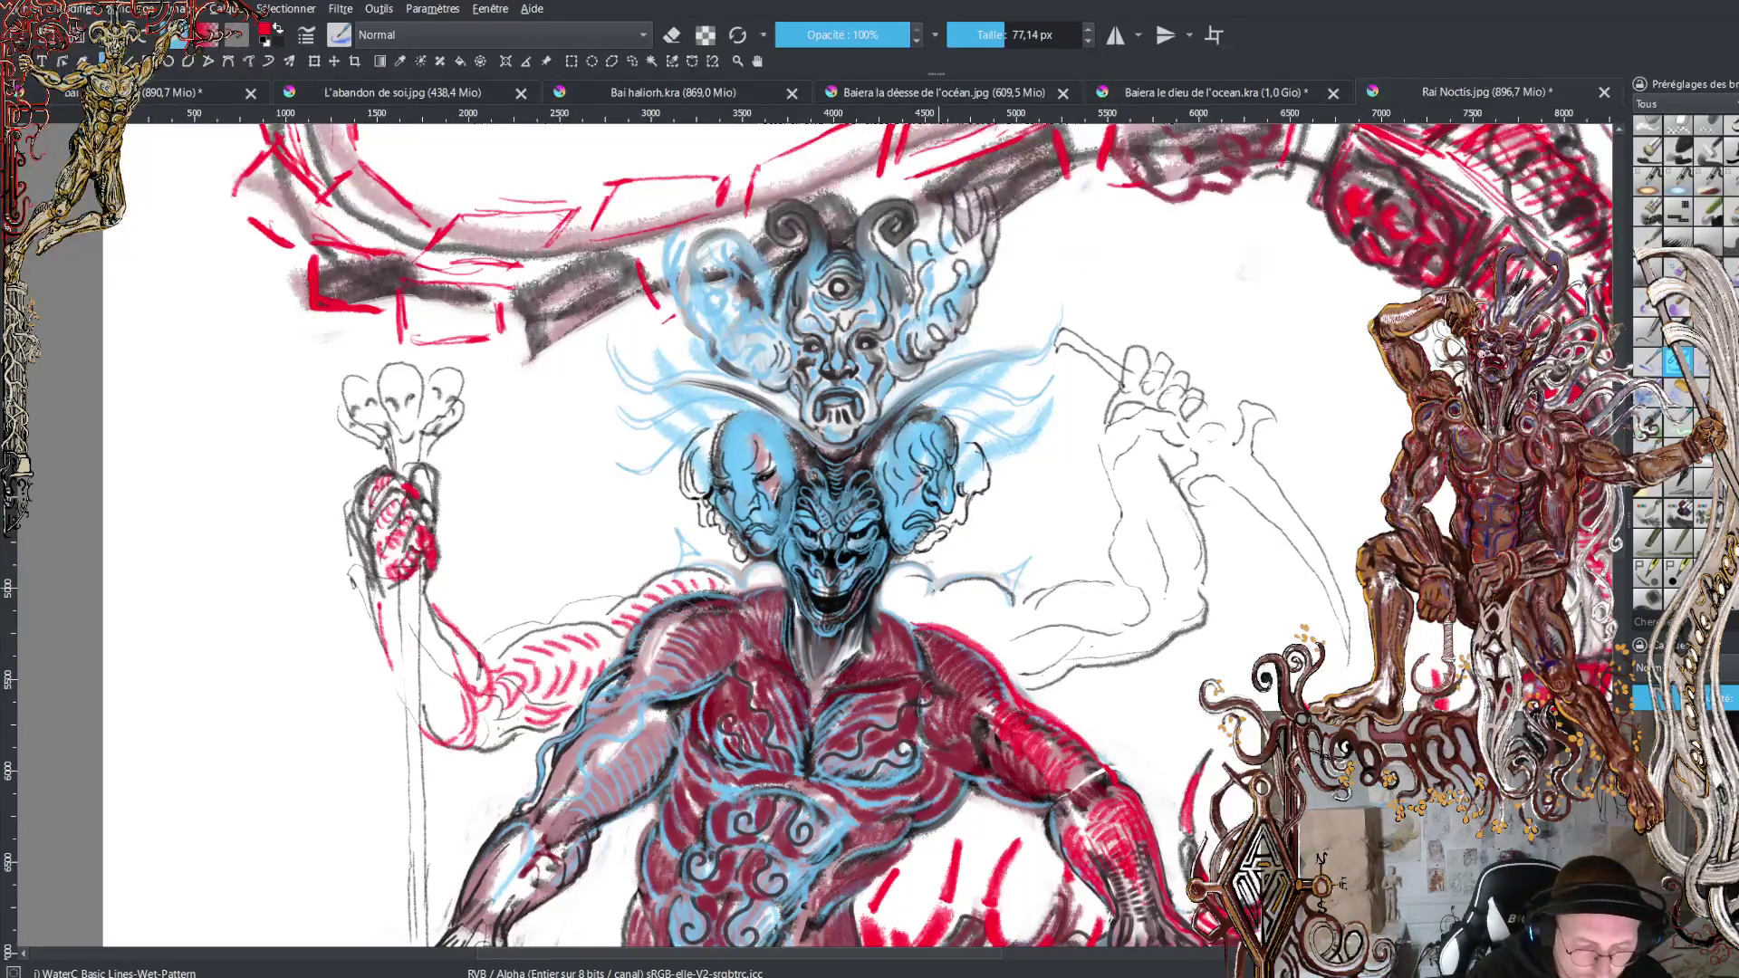
mouse_move(977, 583)
left_mouse_down()
mouse_move(1121, 607)
mouse_move(1118, 625)
mouse_move(1149, 590)
mouse_move(1114, 469)
mouse_move(1143, 518)
left_mouse_up()
mouse_move(1154, 449)
left_mouse_down()
mouse_move(1197, 598)
mouse_move(1177, 633)
mouse_move(1026, 685)
mouse_move(994, 645)
left_mouse_up()
Hatch dark contour strokes along the right forearm and add red strokes over the staff fist.
left_click_drag(1071, 589, 1014, 624)
mouse_move(1128, 576)
left_mouse_down()
mouse_move(1069, 589)
mouse_move(1091, 612)
mouse_move(948, 623)
mouse_move(1019, 623)
mouse_move(977, 642)
mouse_move(1033, 652)
mouse_move(1163, 636)
left_mouse_up()
mouse_move(1050, 634)
left_mouse_down()
mouse_move(1067, 606)
mouse_move(1123, 605)
left_mouse_up()
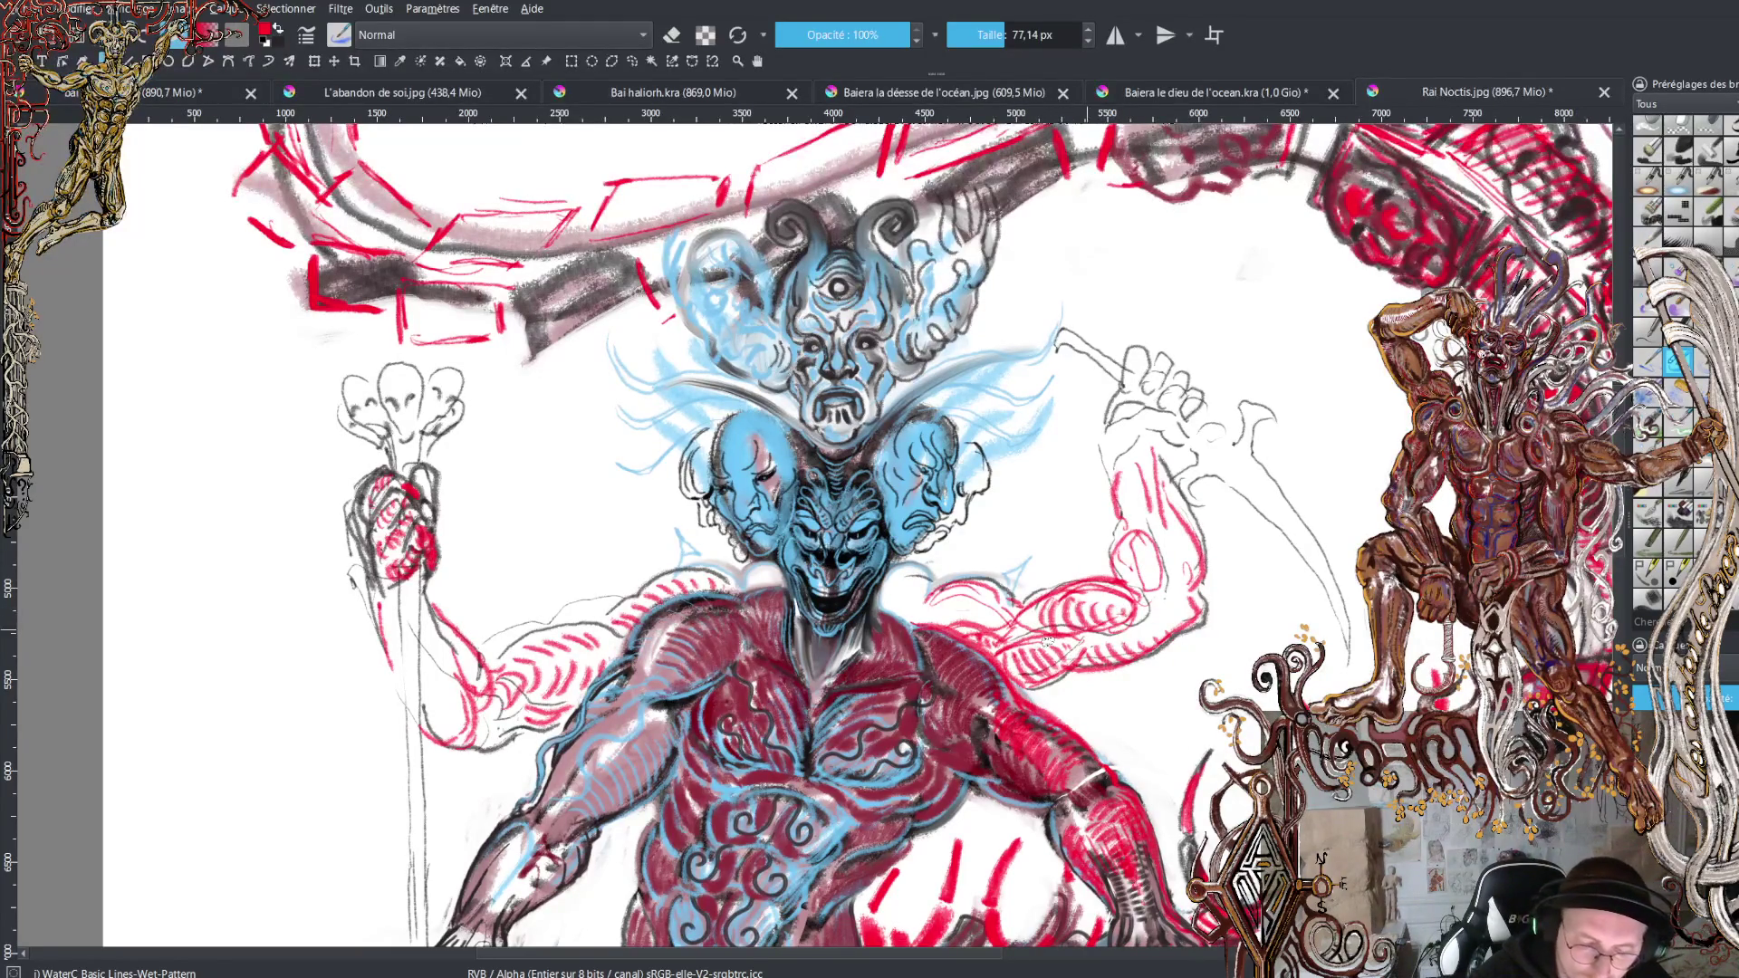
mouse_move(995, 623)
left_mouse_down()
mouse_move(974, 603)
mouse_move(924, 607)
mouse_move(1001, 593)
left_mouse_up()
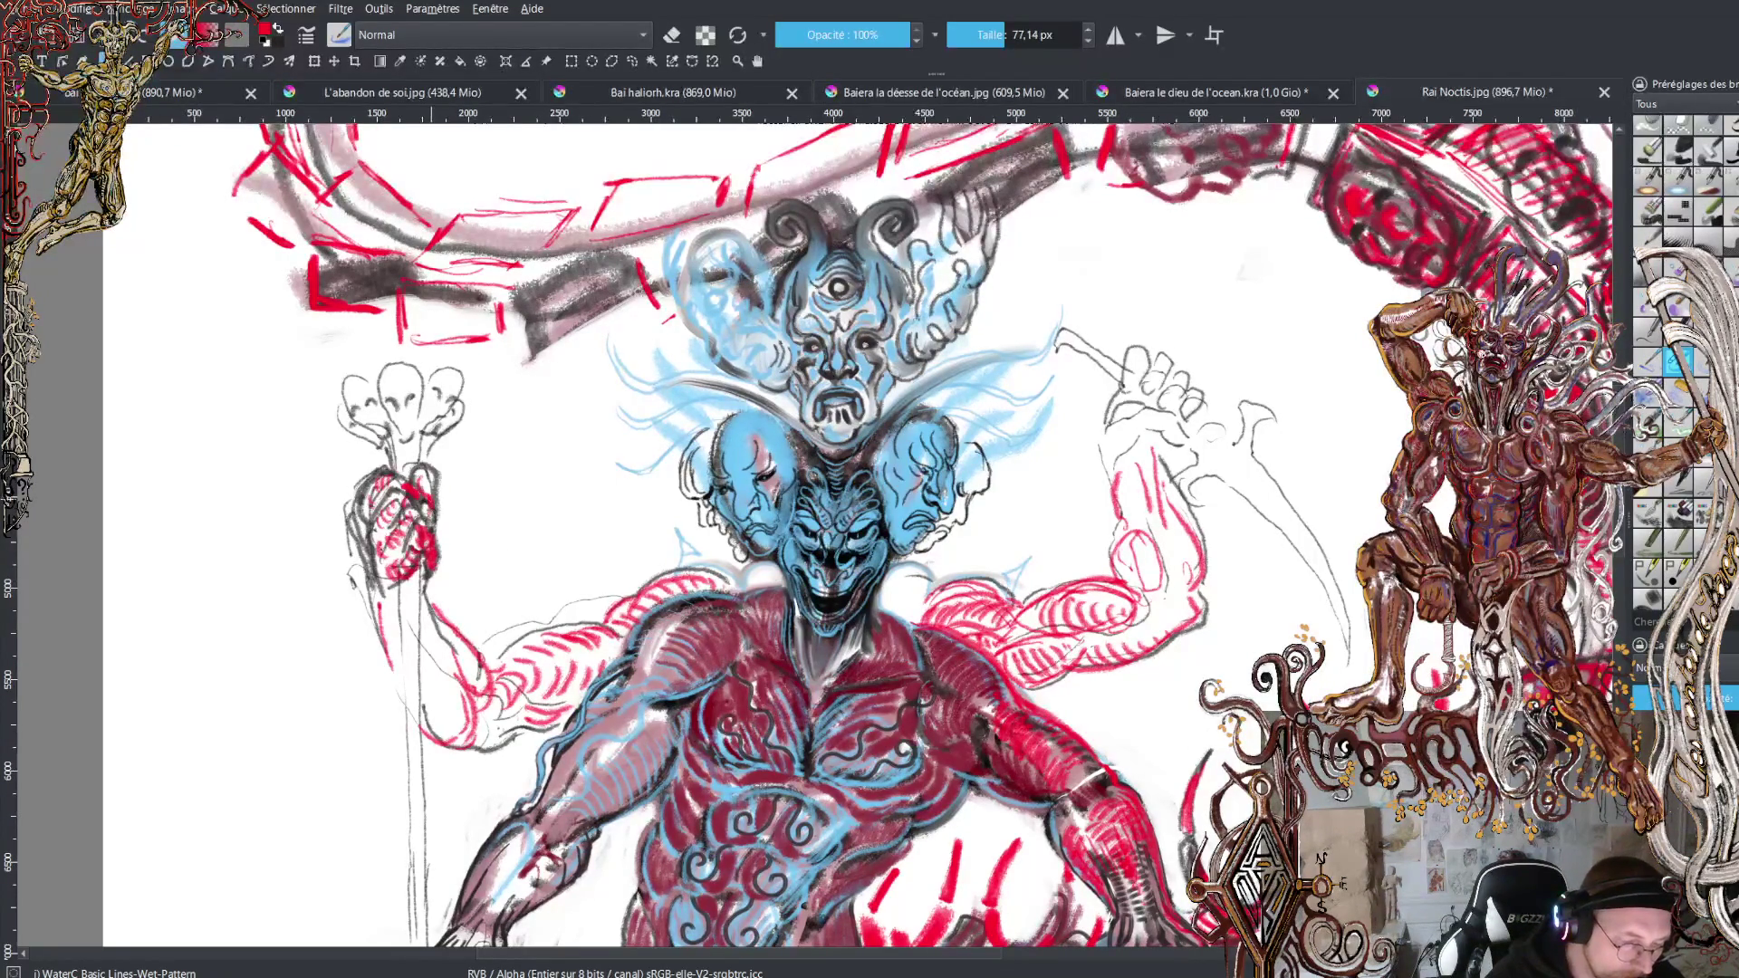
mouse_move(433, 517)
left_mouse_down()
mouse_move(435, 469)
mouse_move(418, 480)
left_mouse_up()
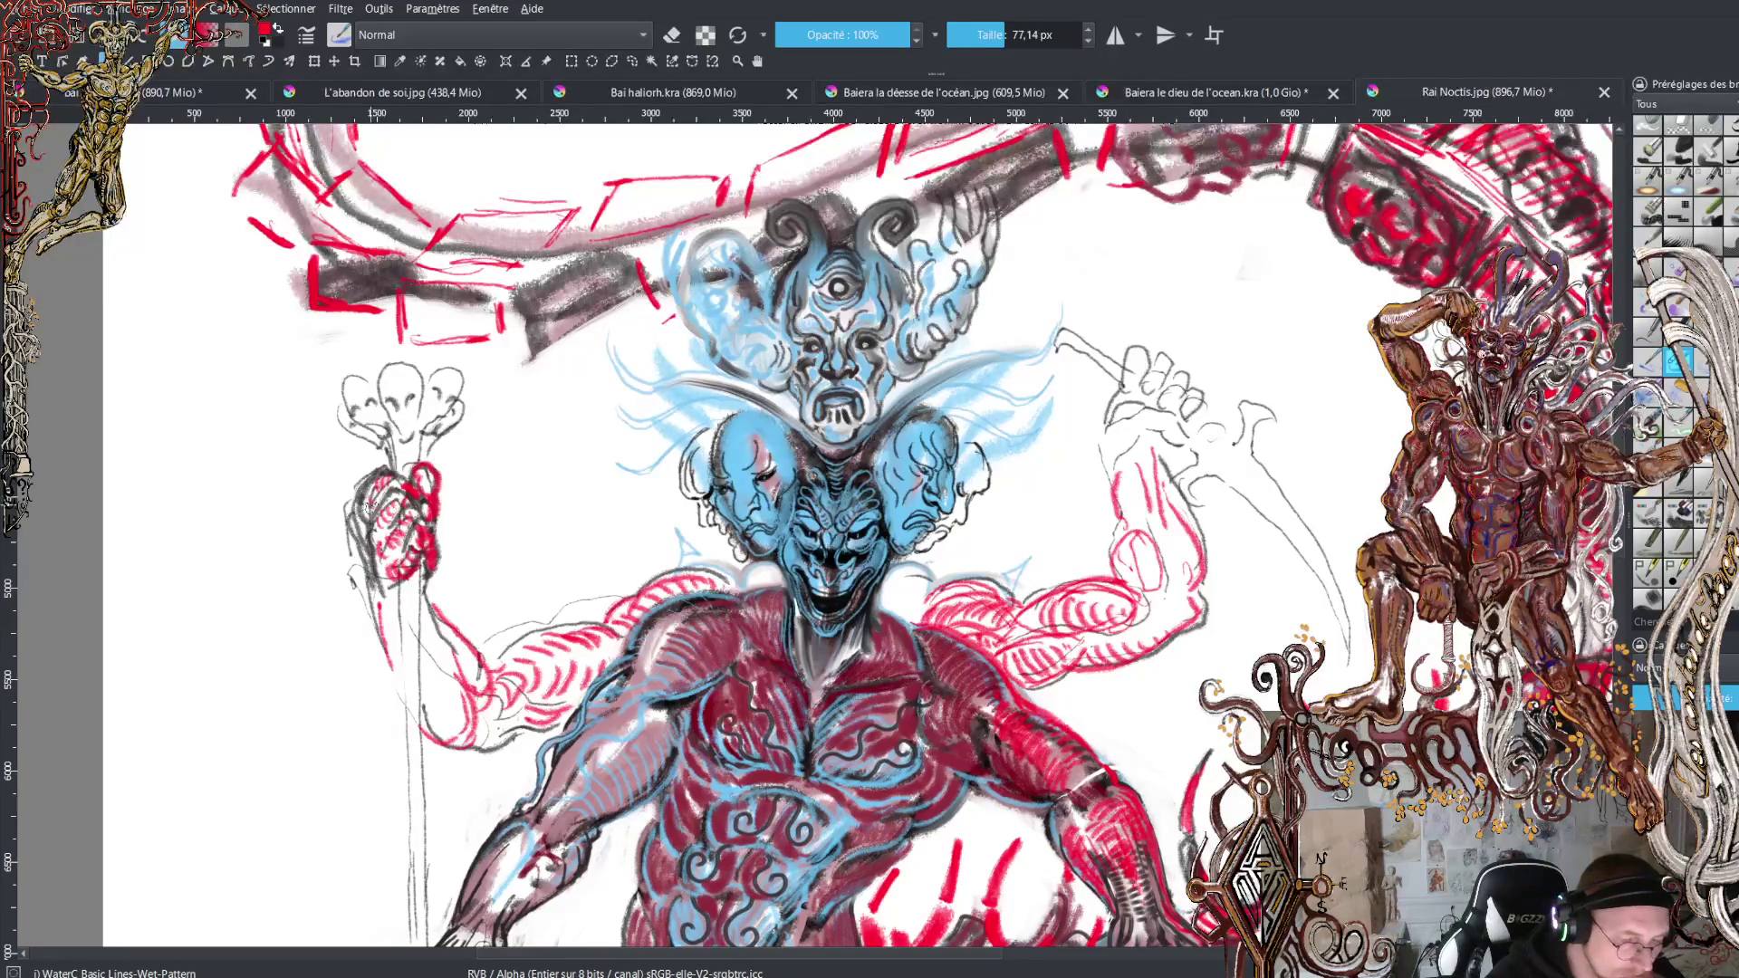
mouse_move(362, 497)
left_mouse_down()
mouse_move(391, 471)
mouse_move(434, 504)
mouse_move(384, 539)
left_mouse_up()
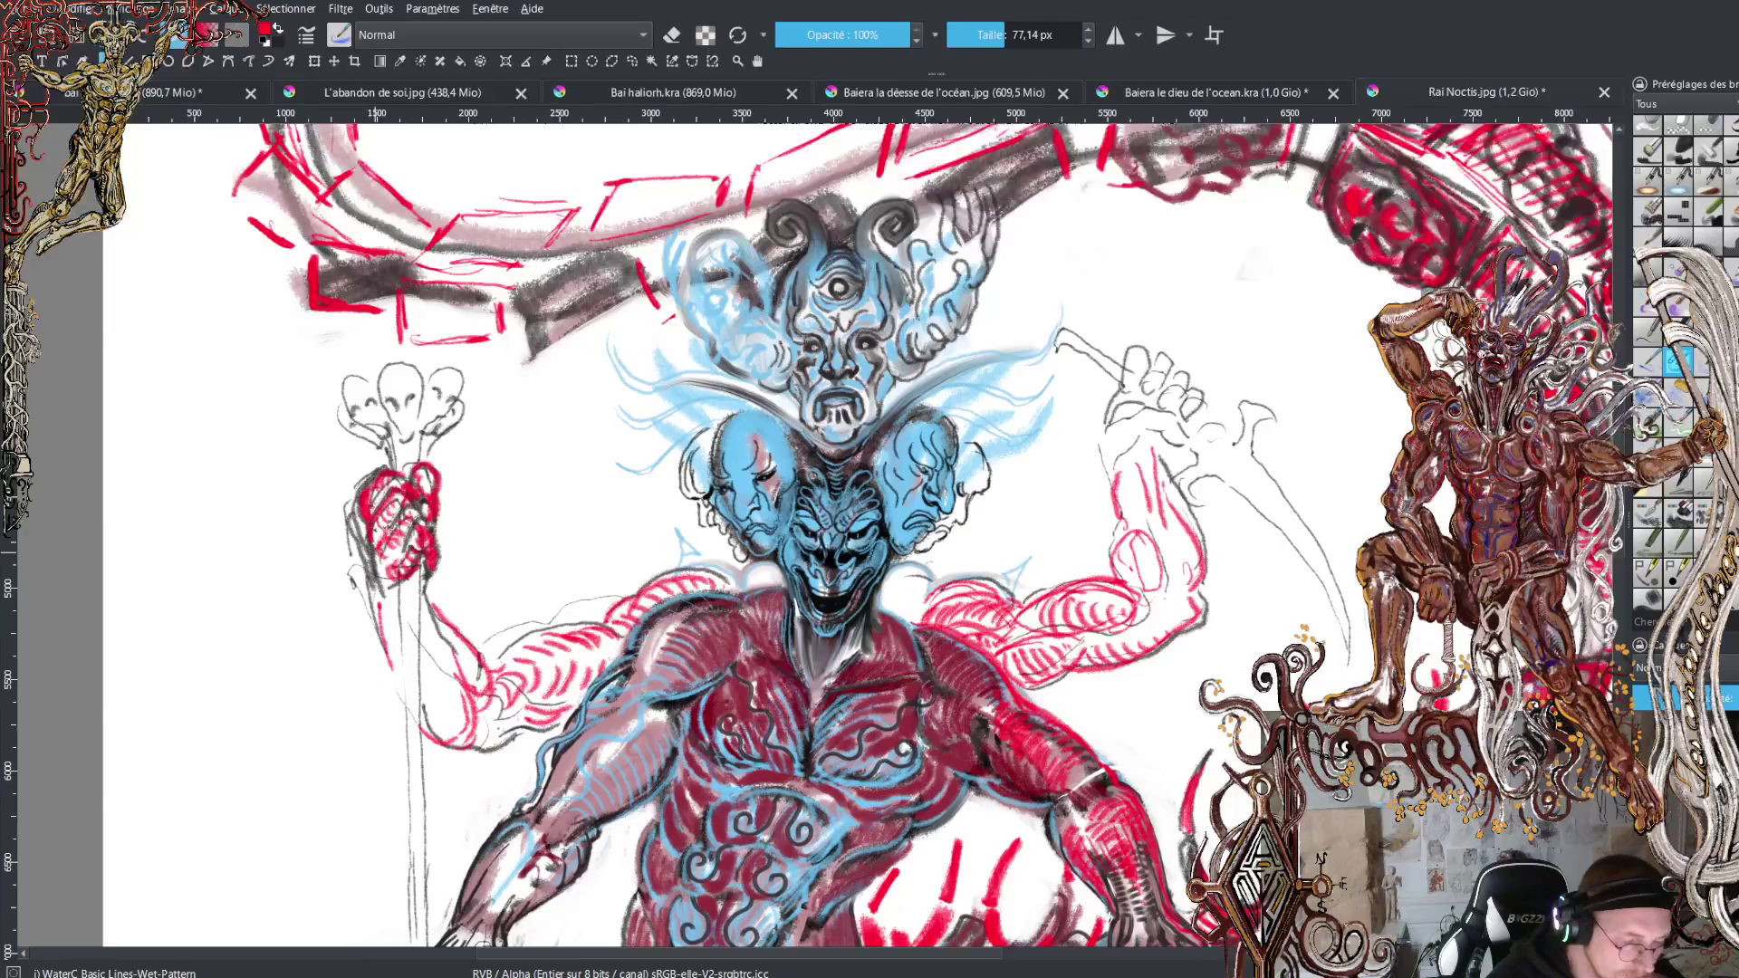
Add red to the fist's right edge, then draw black lines down the staff shaft.
mouse_move(404, 517)
left_mouse_down()
mouse_move(443, 548)
mouse_move(388, 578)
mouse_move(406, 602)
left_mouse_up()
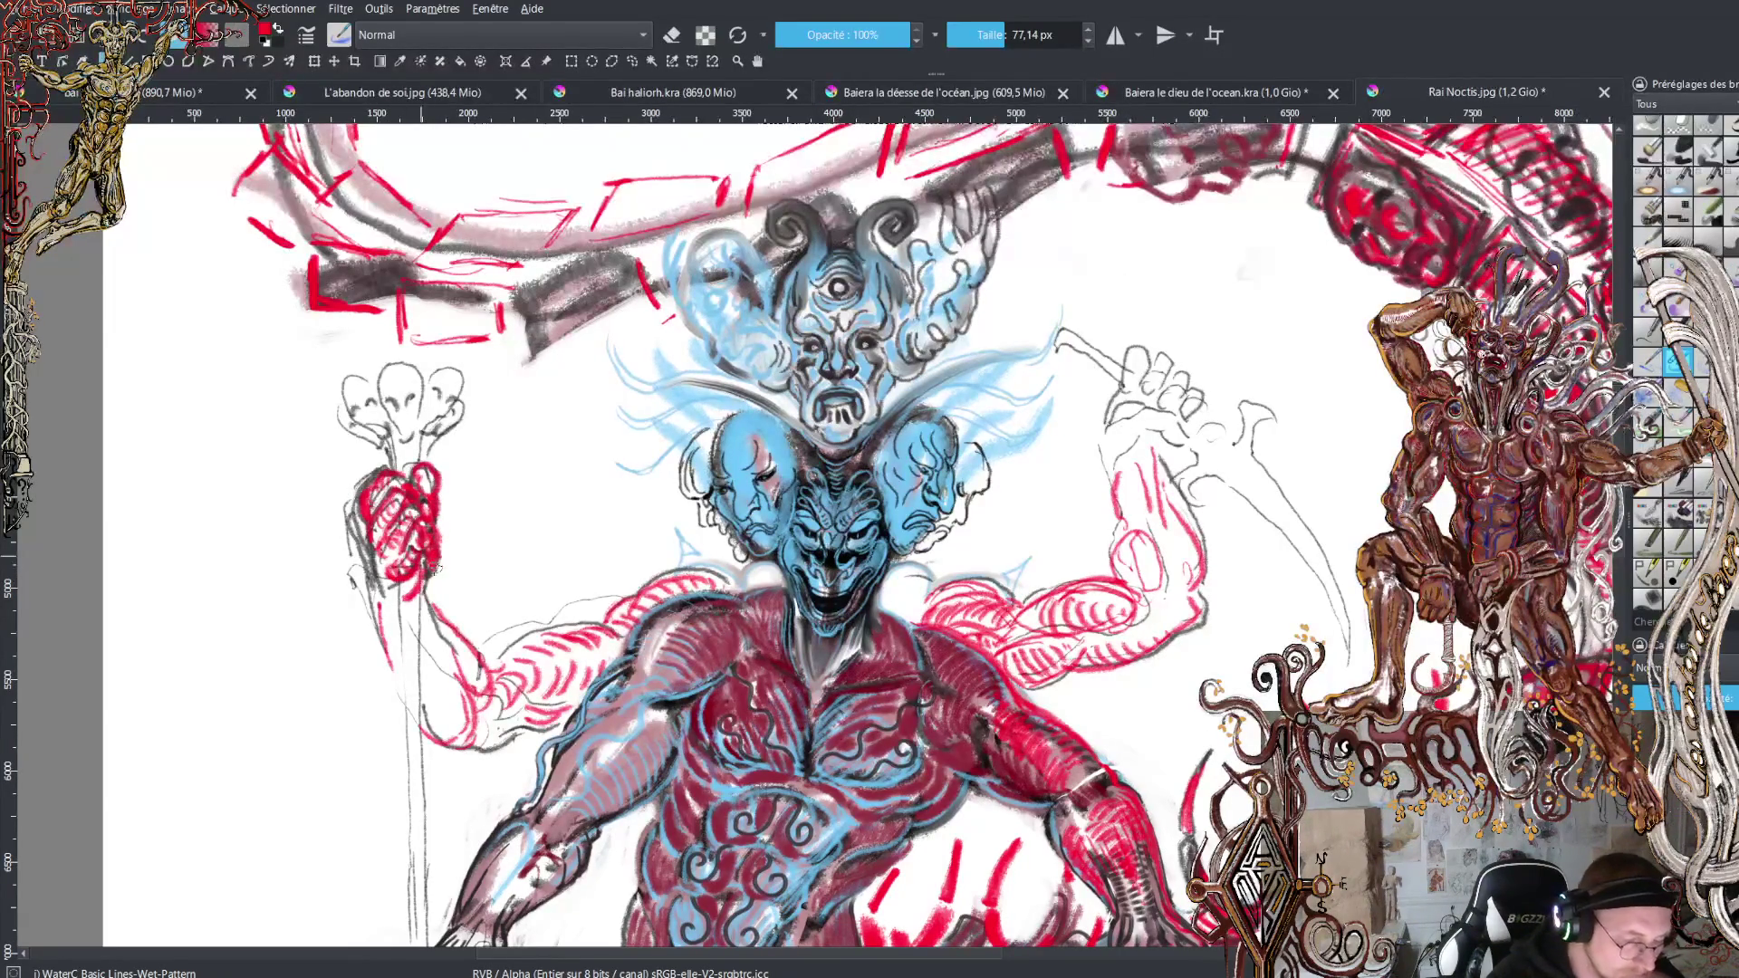
key("x")
left_click_drag(415, 576, 412, 715)
left_click_drag(406, 587, 408, 747)
left_click_drag(409, 673, 409, 782)
left_click_drag(414, 692, 415, 813)
left_click_drag(420, 693, 412, 886)
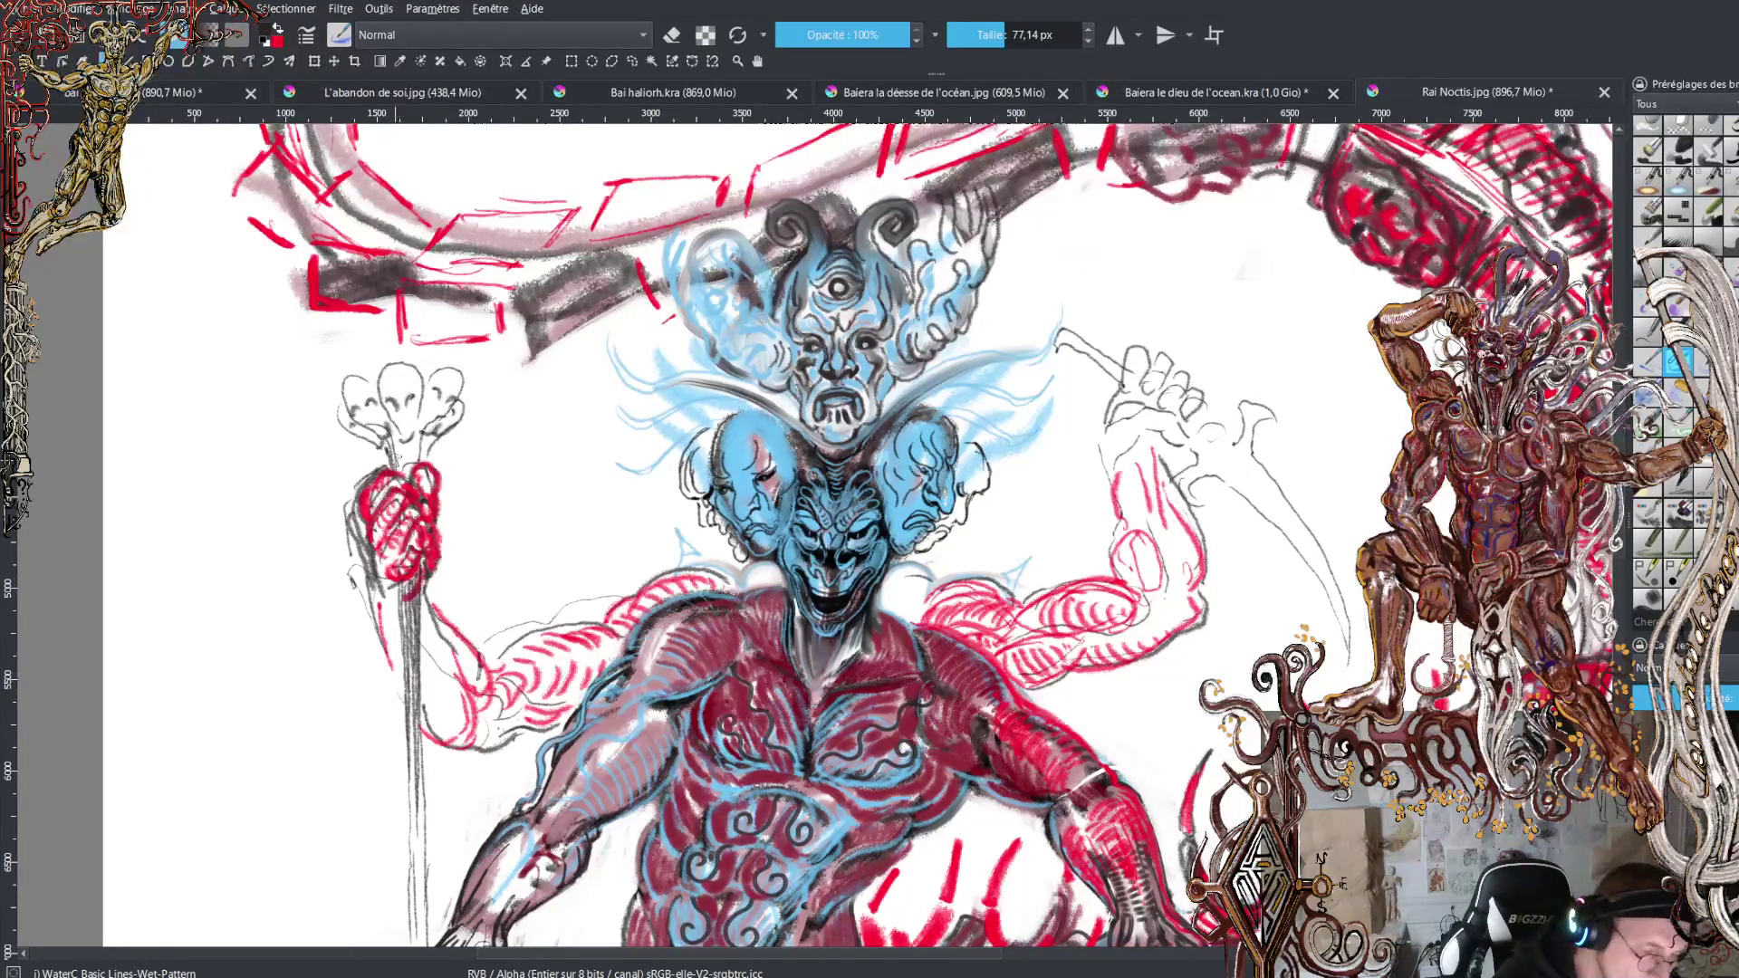
mouse_move(395, 435)
left_mouse_down()
mouse_move(397, 473)
mouse_move(429, 467)
mouse_move(431, 497)
left_mouse_up()
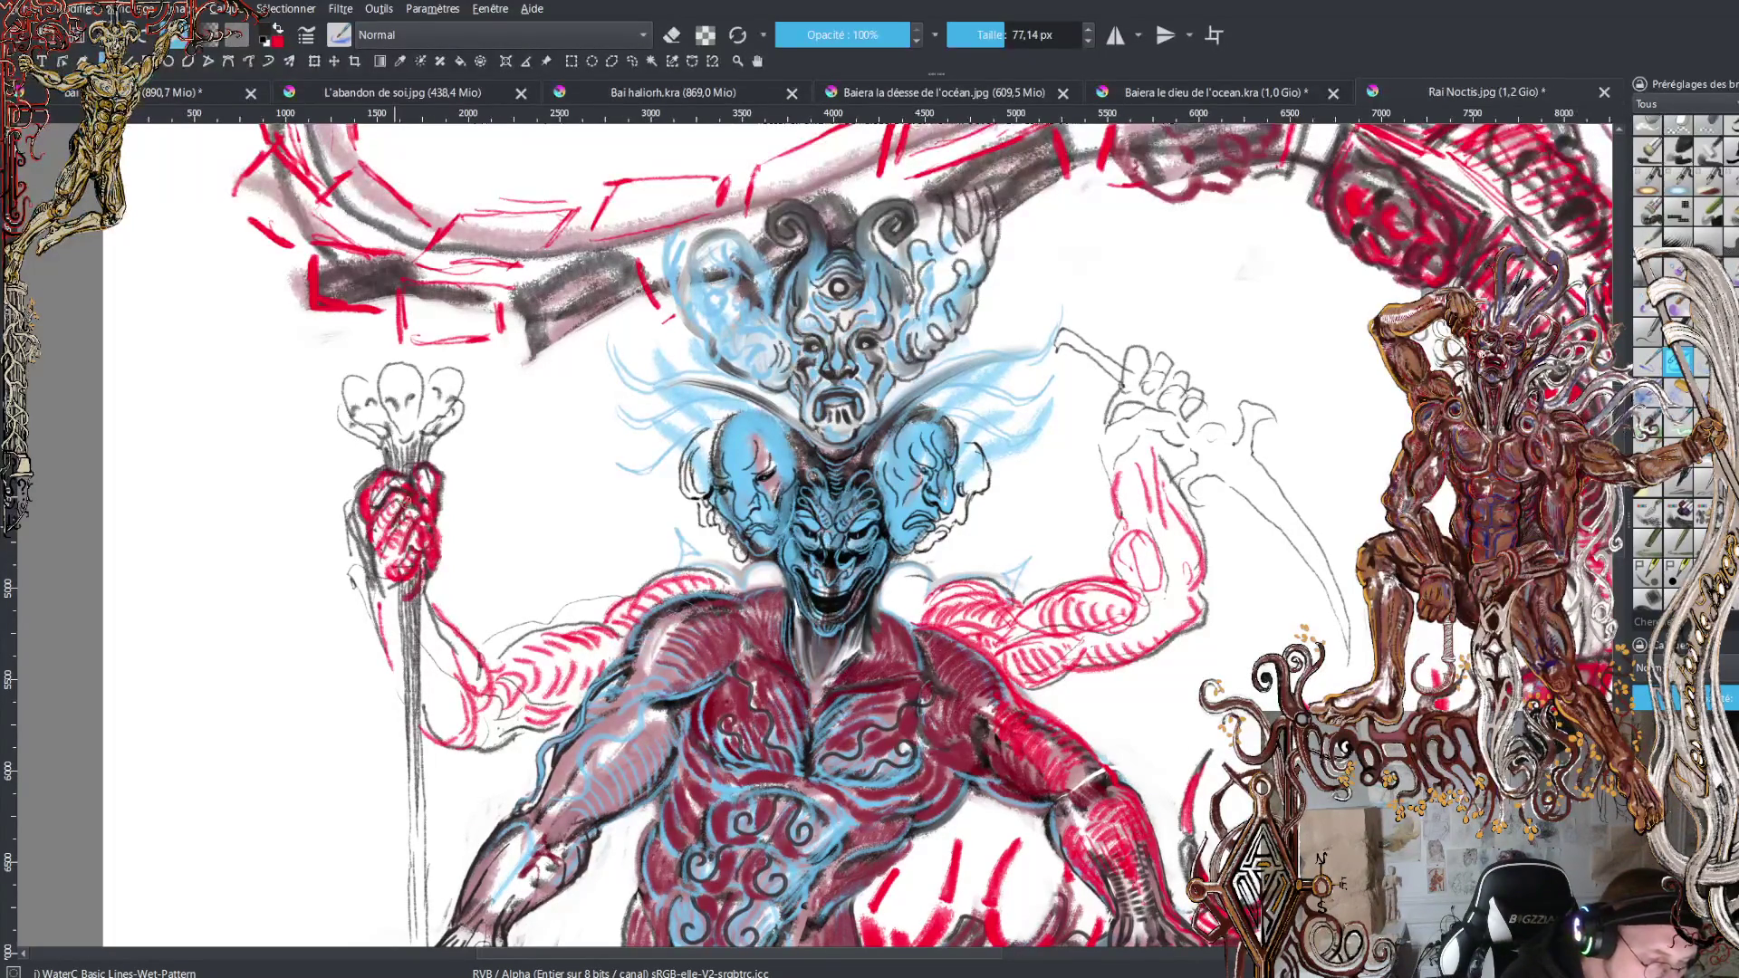
Shade the fist's lower left dark and add more dark strokes along the staff.
mouse_move(412, 496)
left_mouse_down()
mouse_move(427, 578)
mouse_move(422, 550)
mouse_move(425, 575)
mouse_move(395, 556)
mouse_move(396, 504)
mouse_move(377, 488)
mouse_move(393, 468)
left_mouse_up()
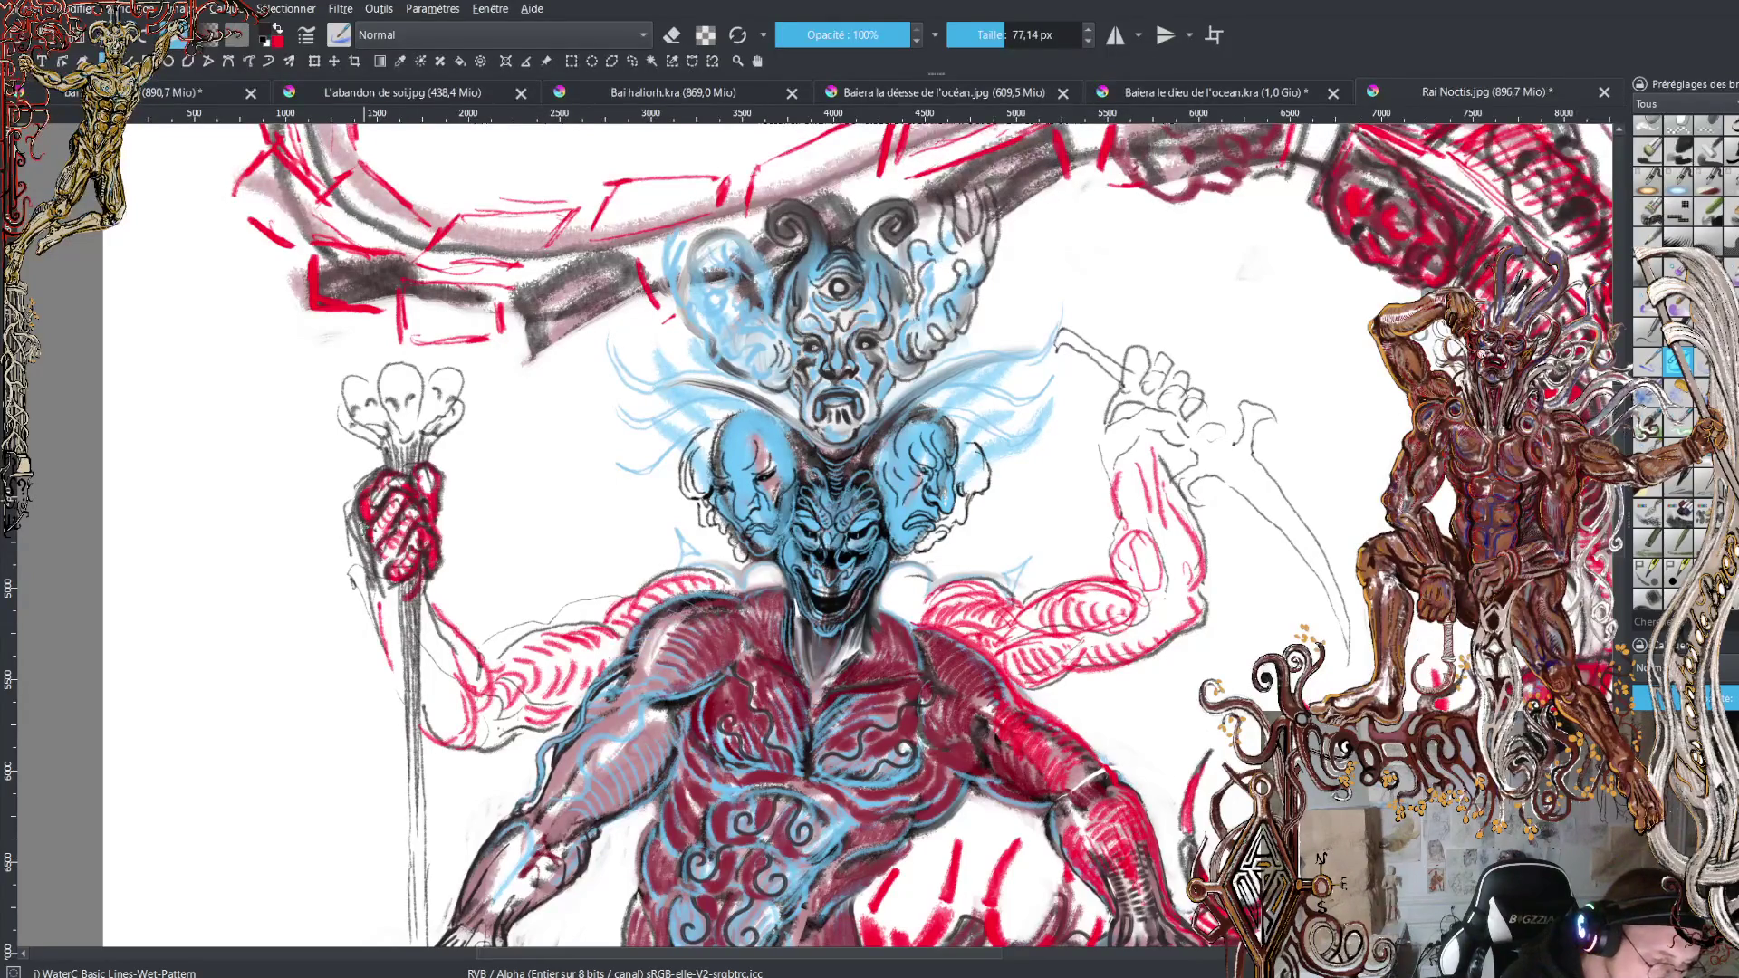
mouse_move(374, 546)
left_mouse_down()
mouse_move(399, 696)
mouse_move(448, 752)
mouse_move(568, 720)
mouse_move(542, 712)
mouse_move(569, 712)
mouse_move(576, 633)
mouse_move(698, 587)
left_mouse_up()
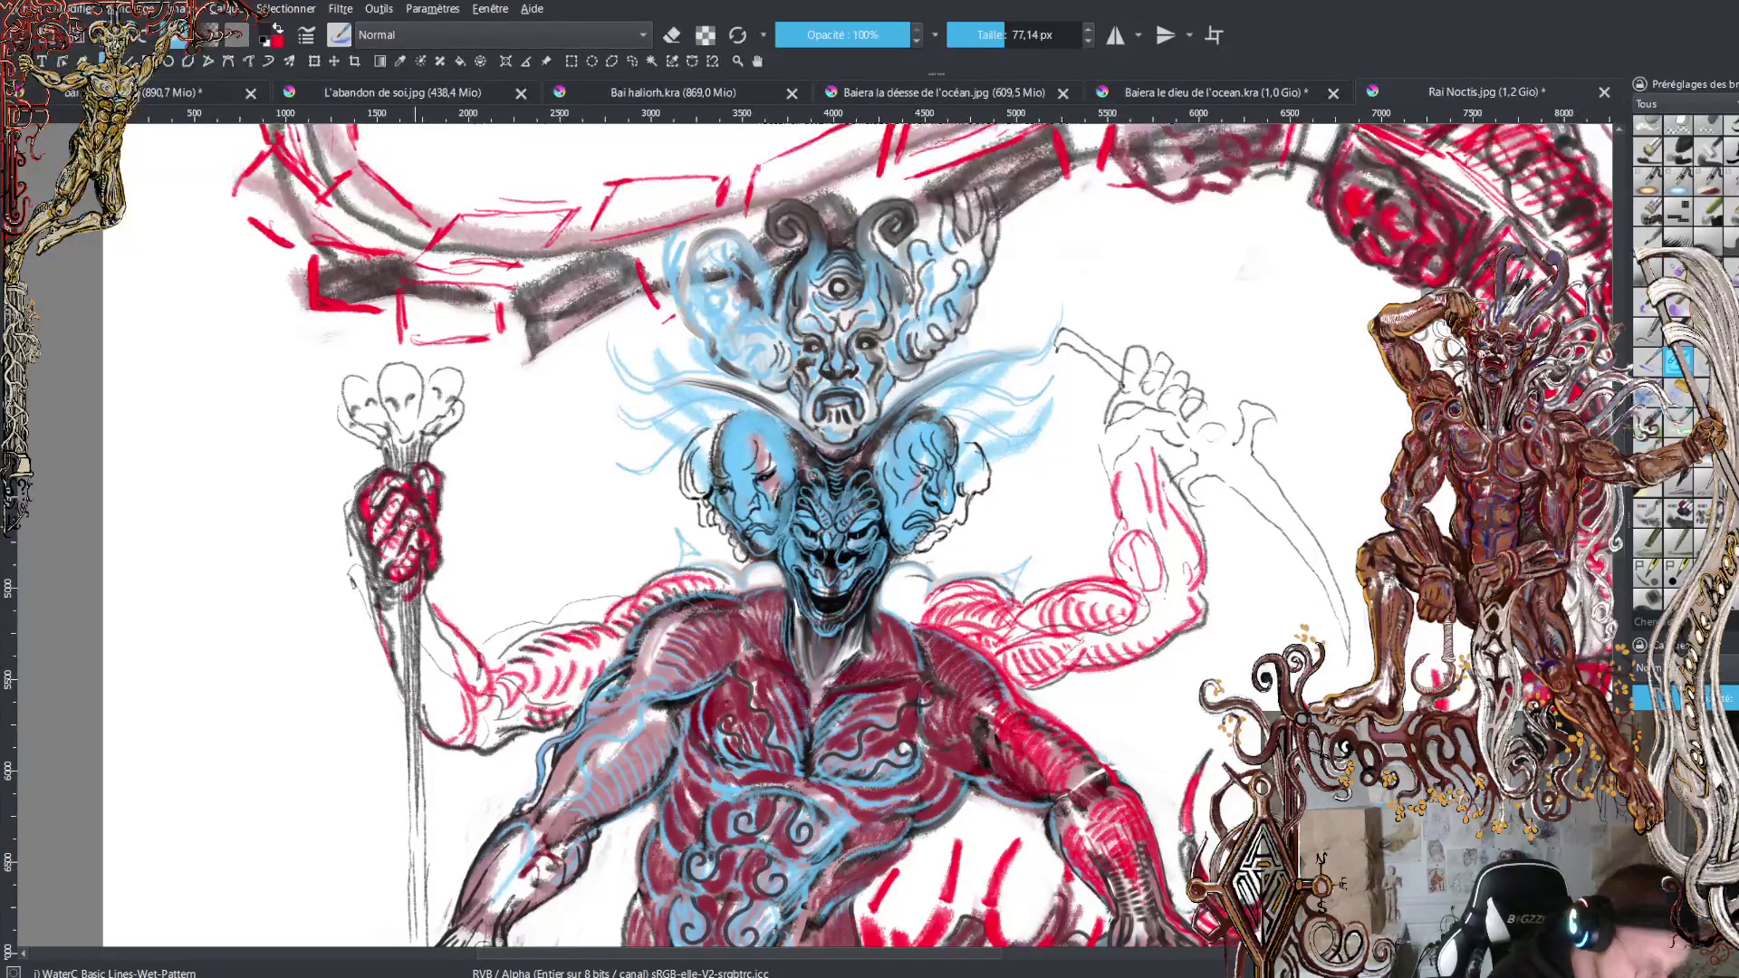
key("x")
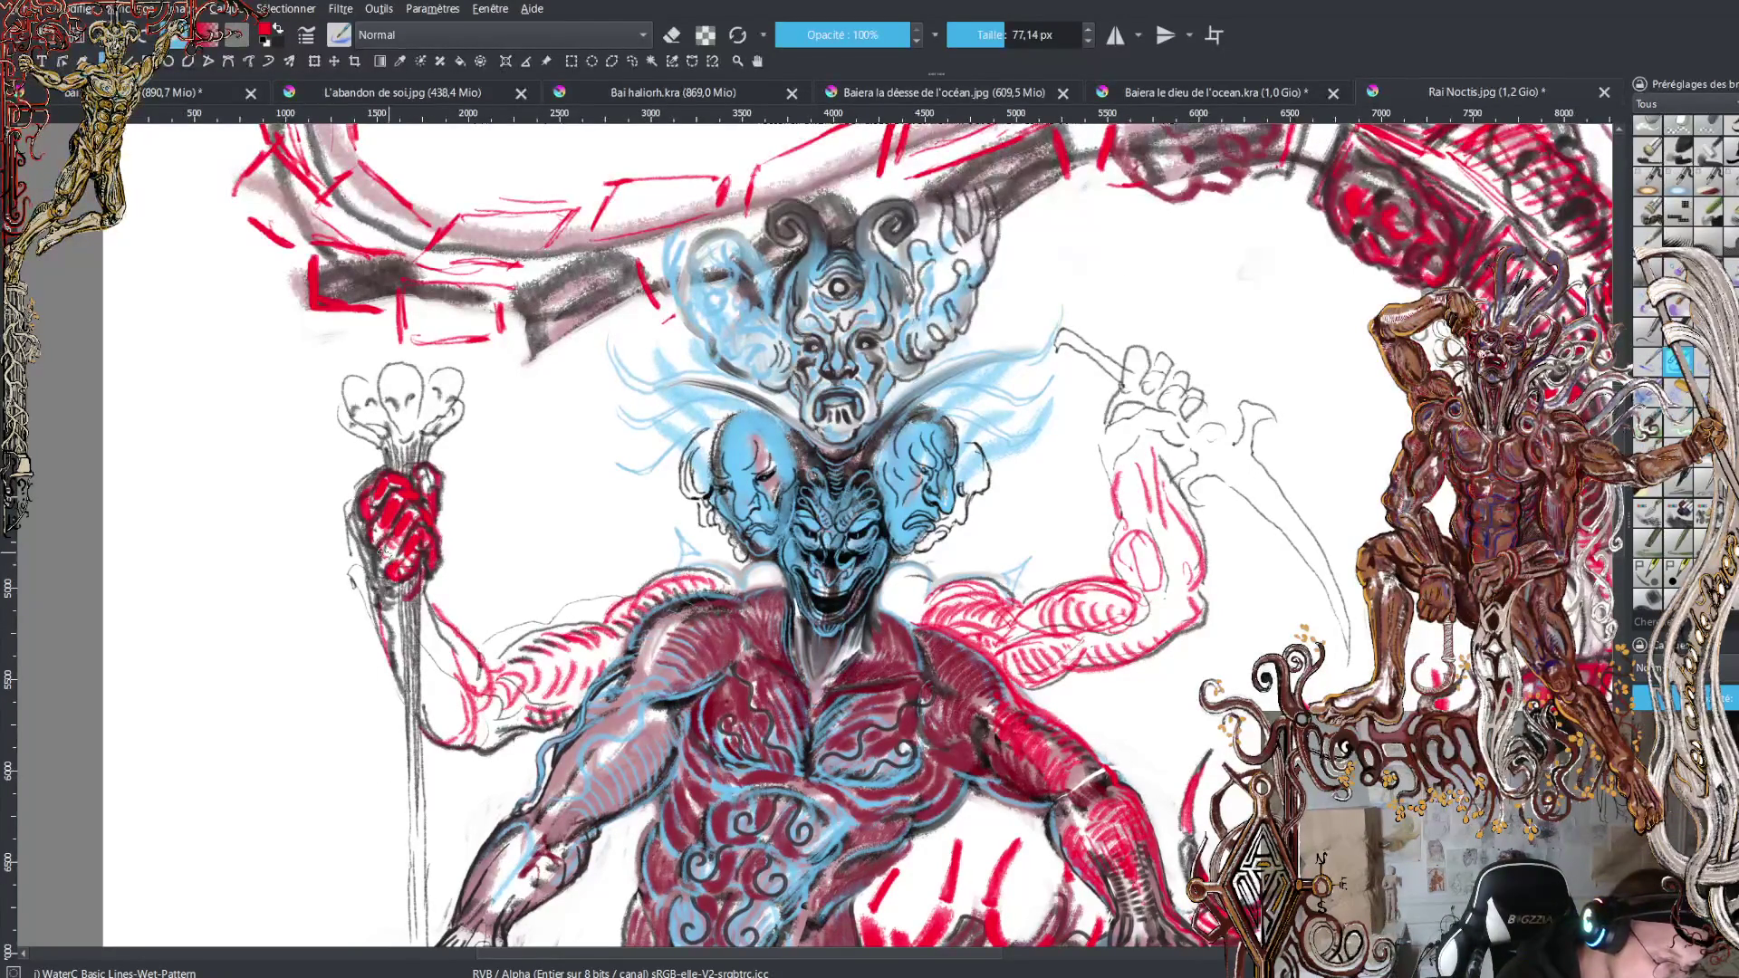
mouse_move(372, 551)
left_mouse_down()
mouse_move(380, 598)
mouse_move(357, 503)
left_mouse_up()
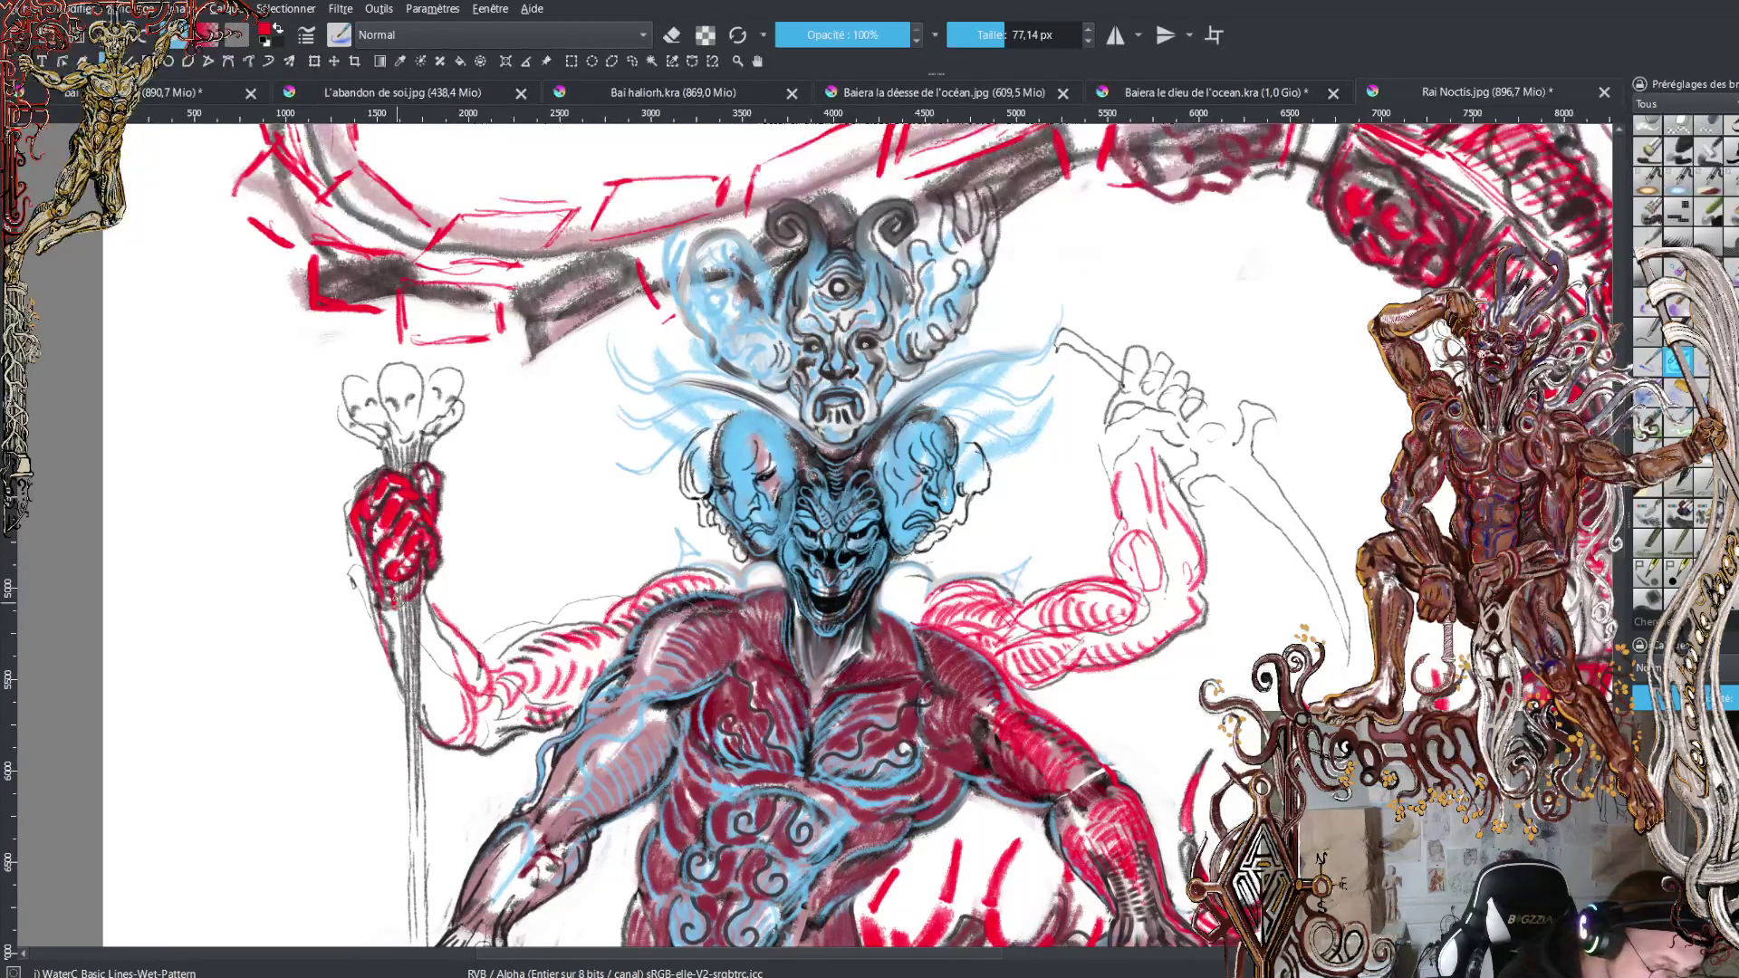
key("x")
left_click_drag(413, 580, 408, 969)
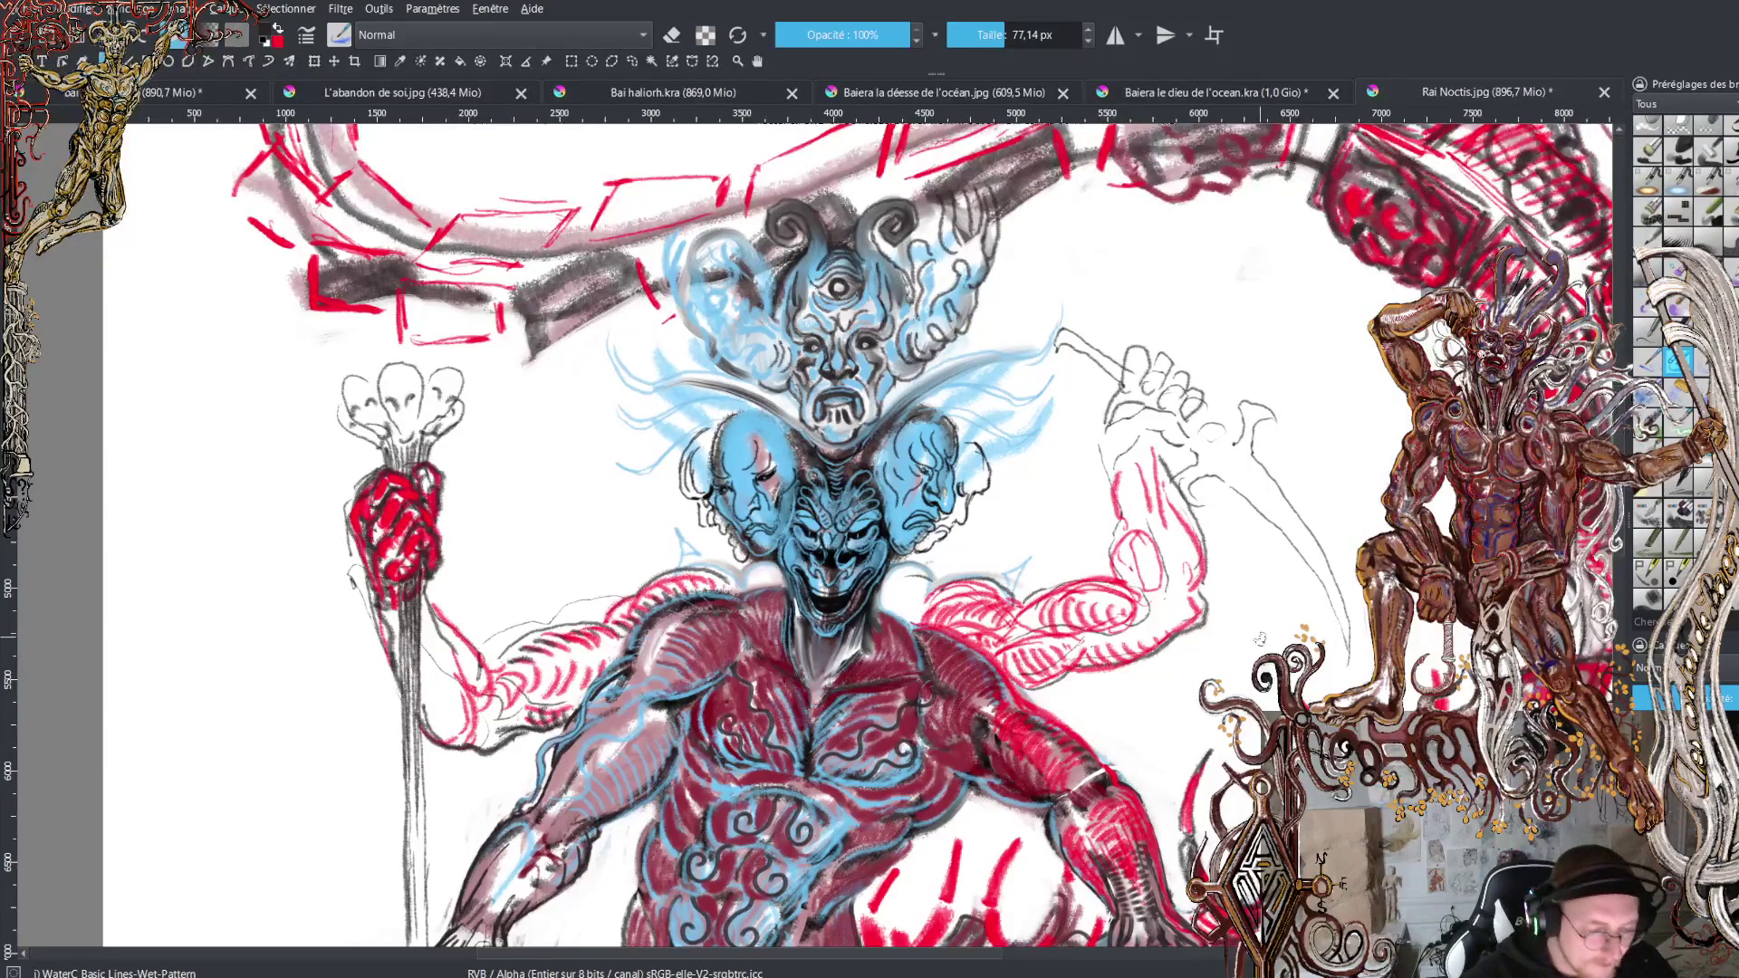
Zoom out to view the whole drawing.
key("minus")
key("minus")
key("minus")
key("plus")
key("minus")
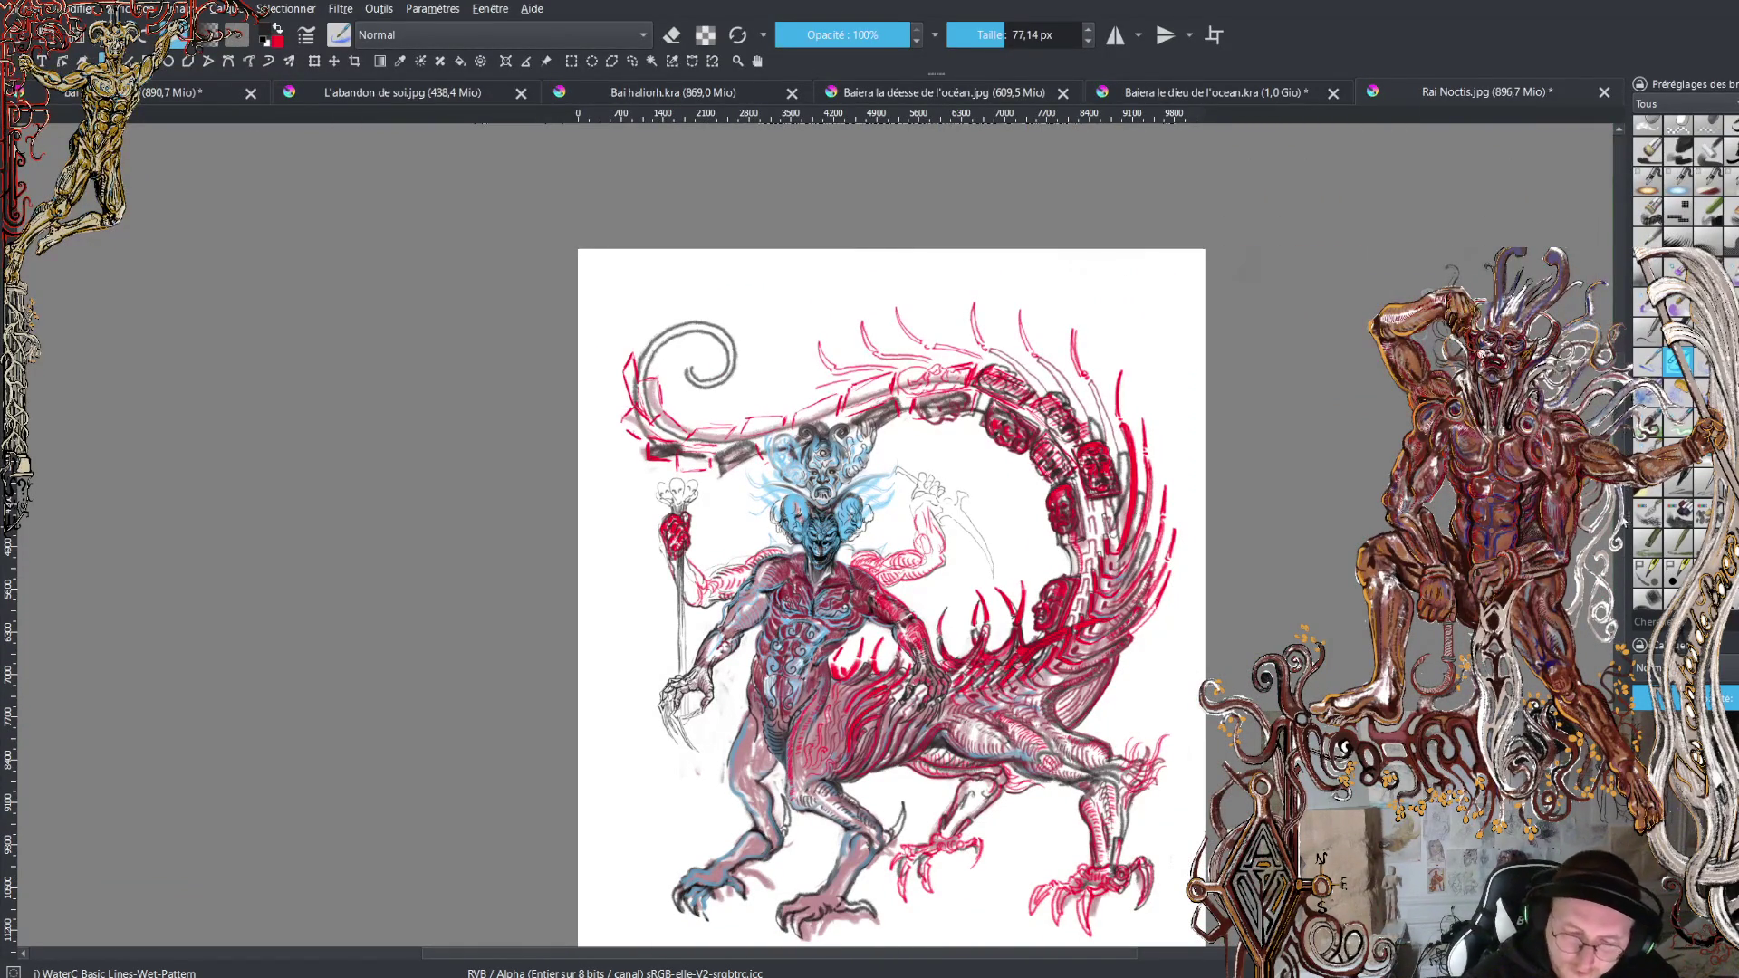
scroll(1617, 551, "down", 2)
left_click_drag(1617, 551, 1613, 569)
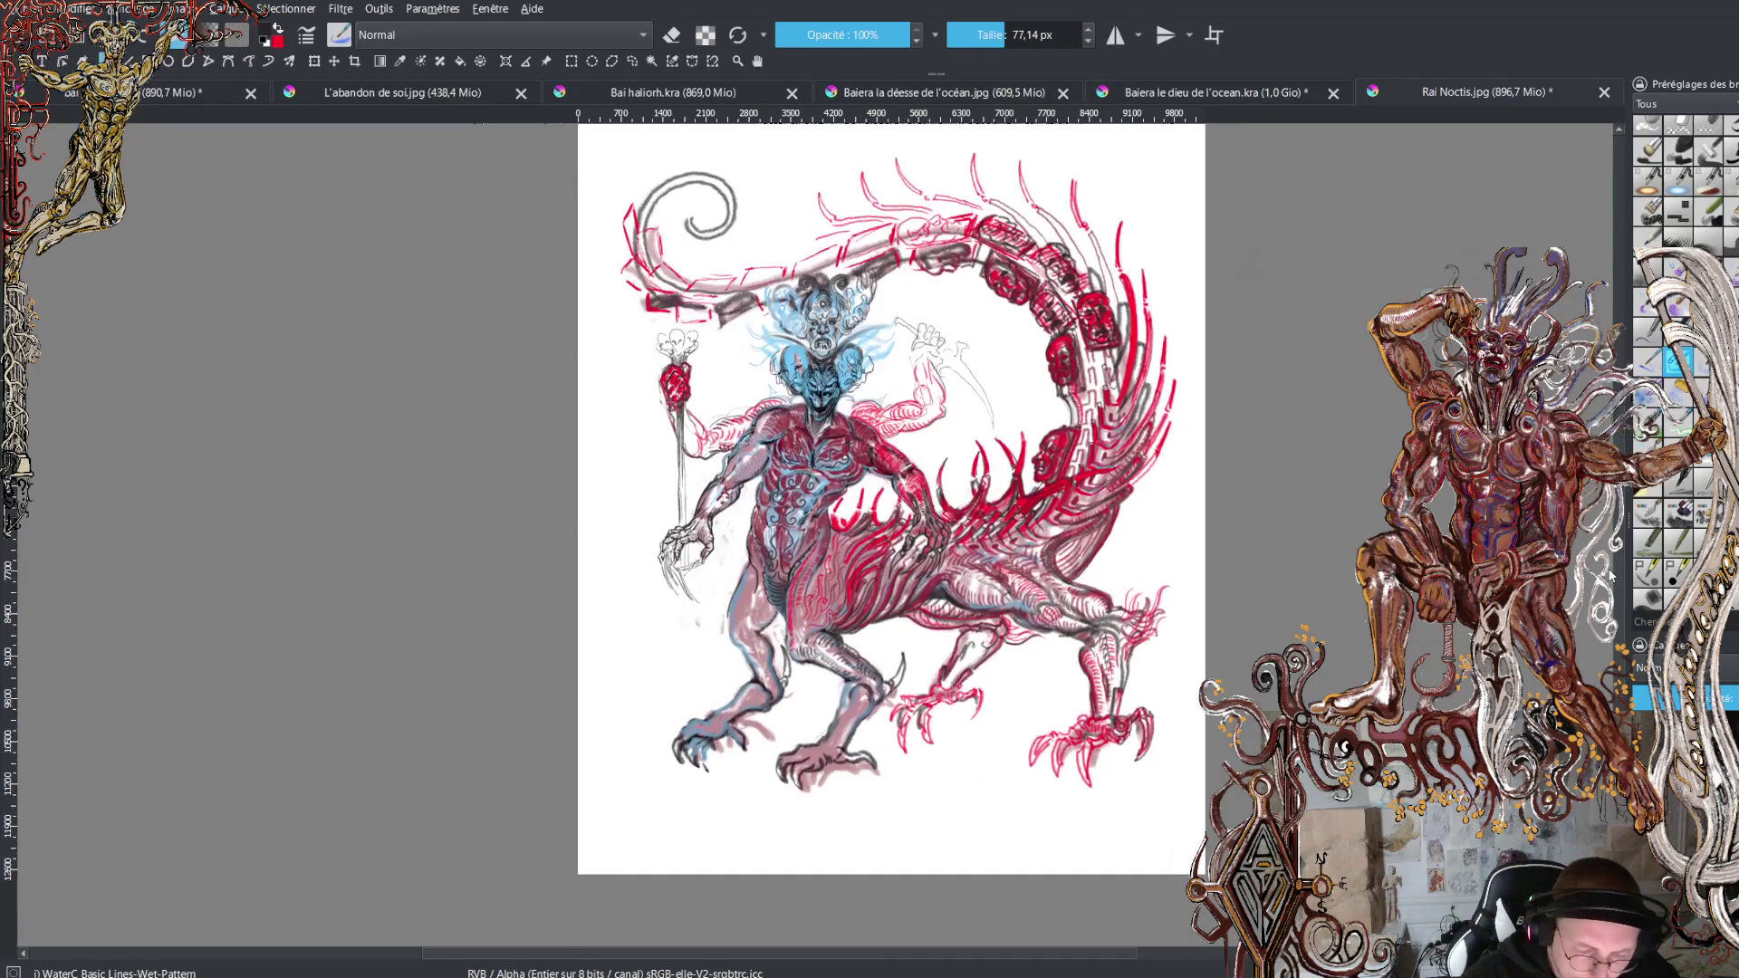
key("plus")
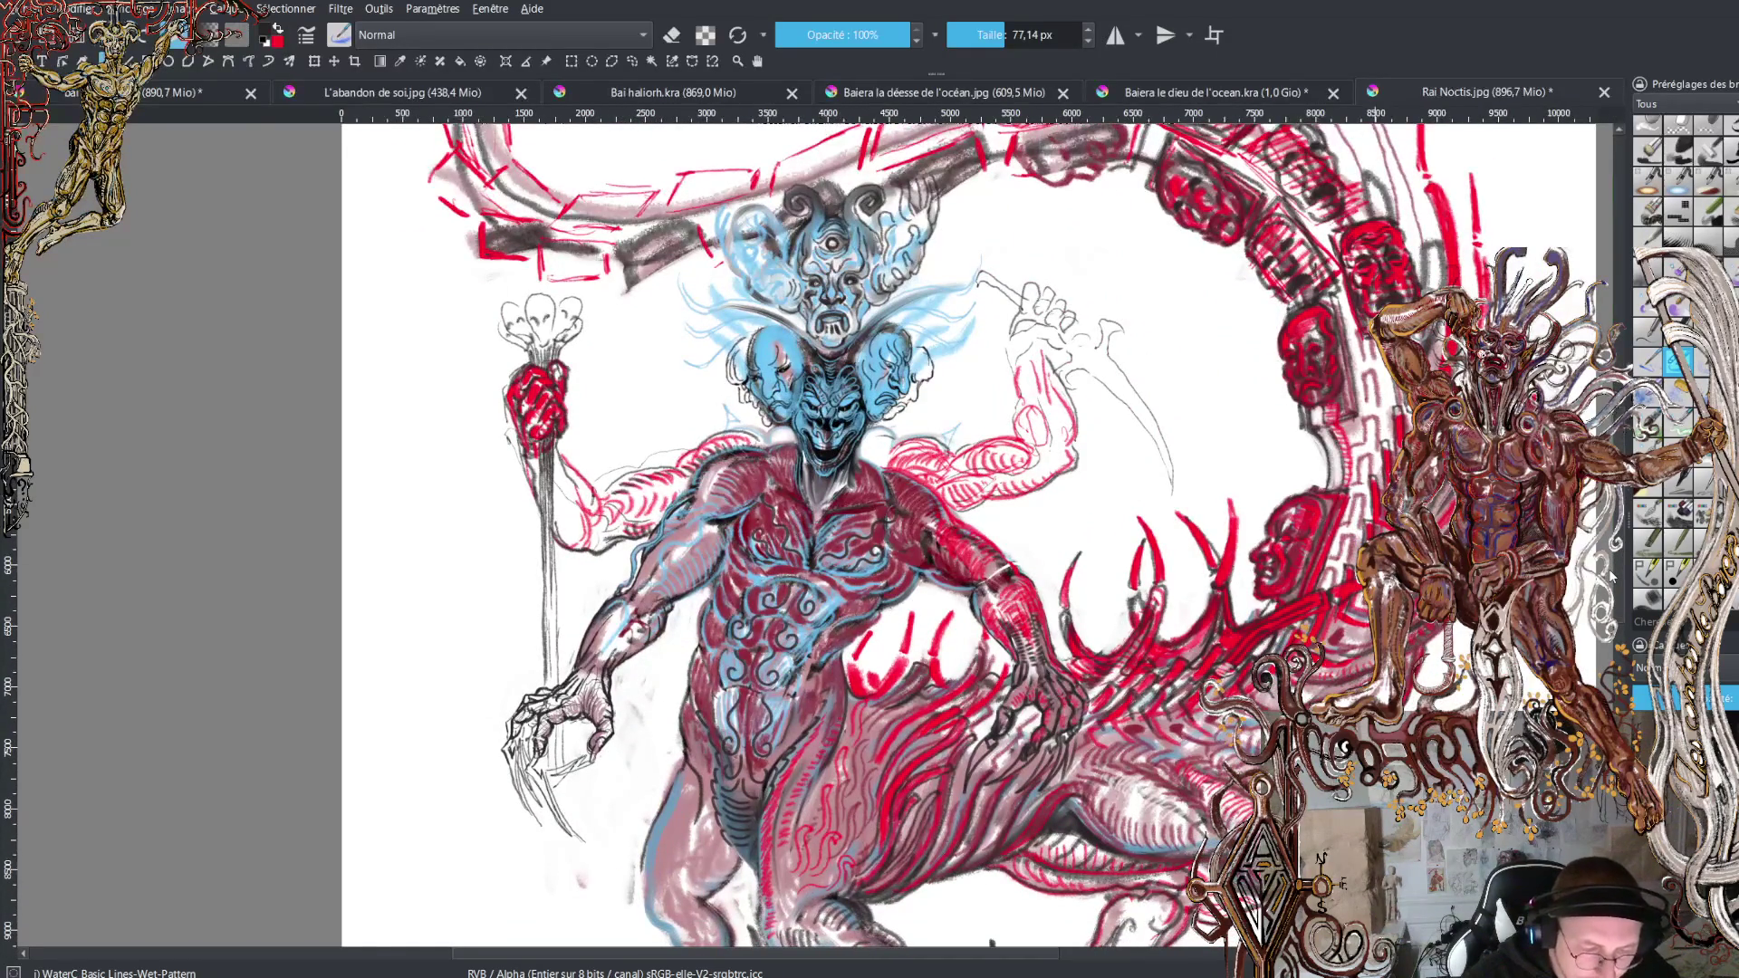
key("plus")
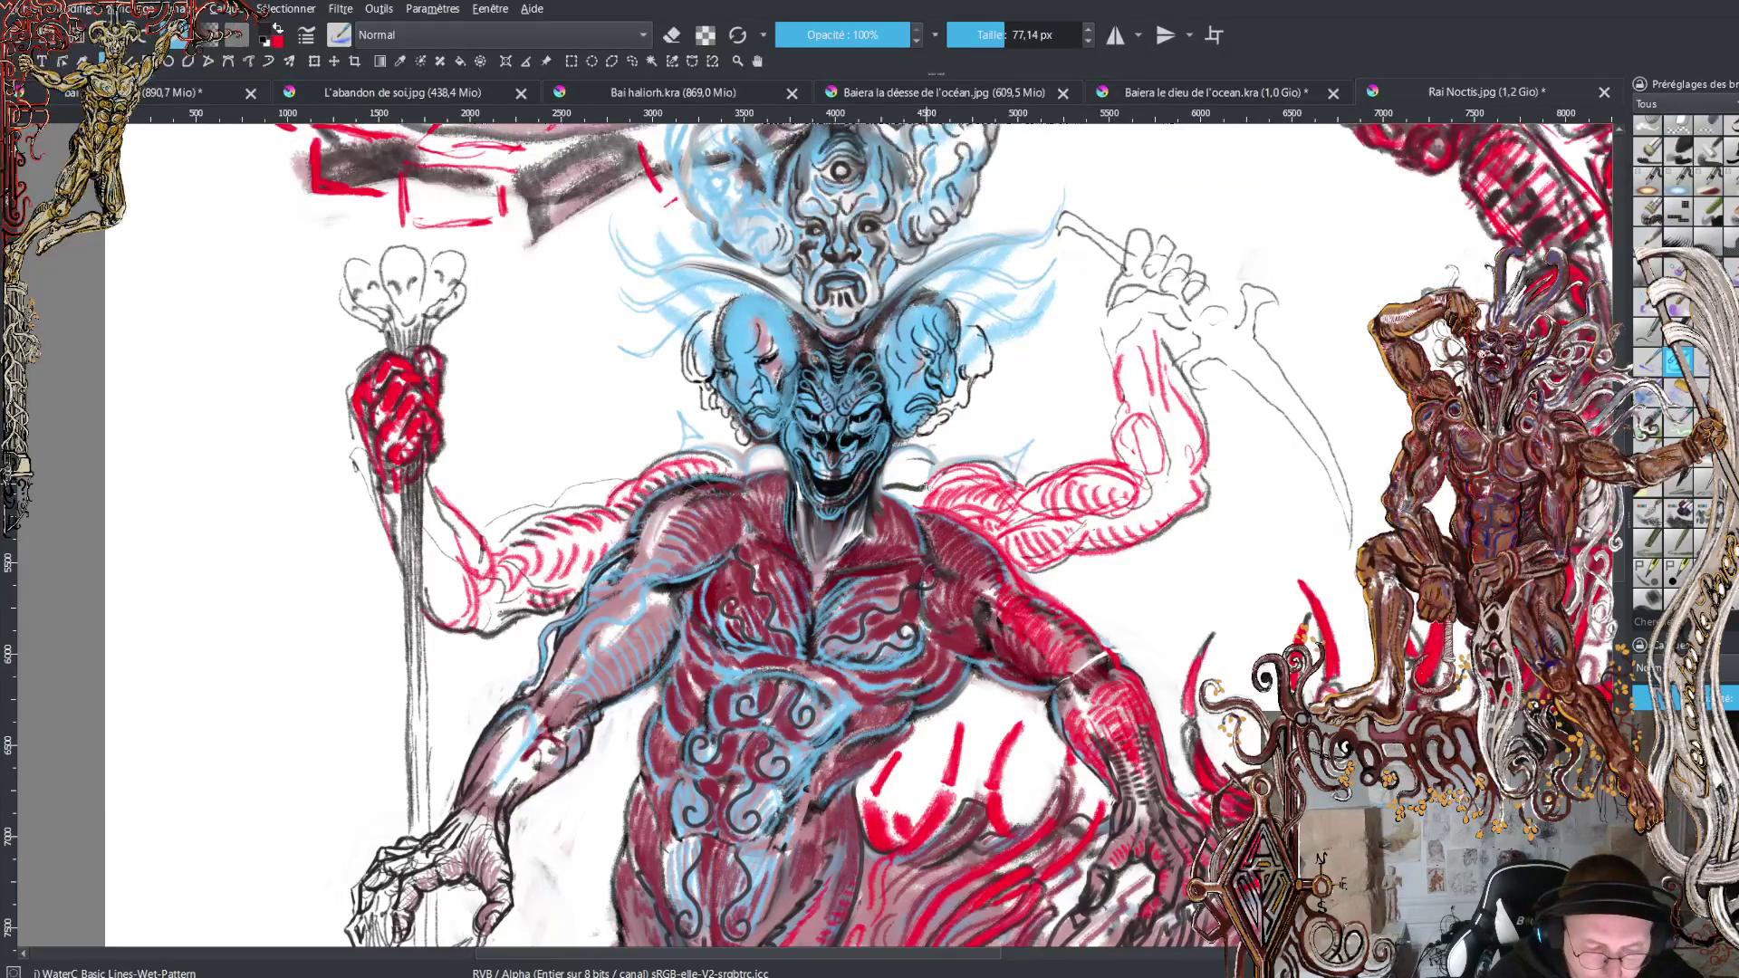
left_click_drag(739, 471, 779, 466)
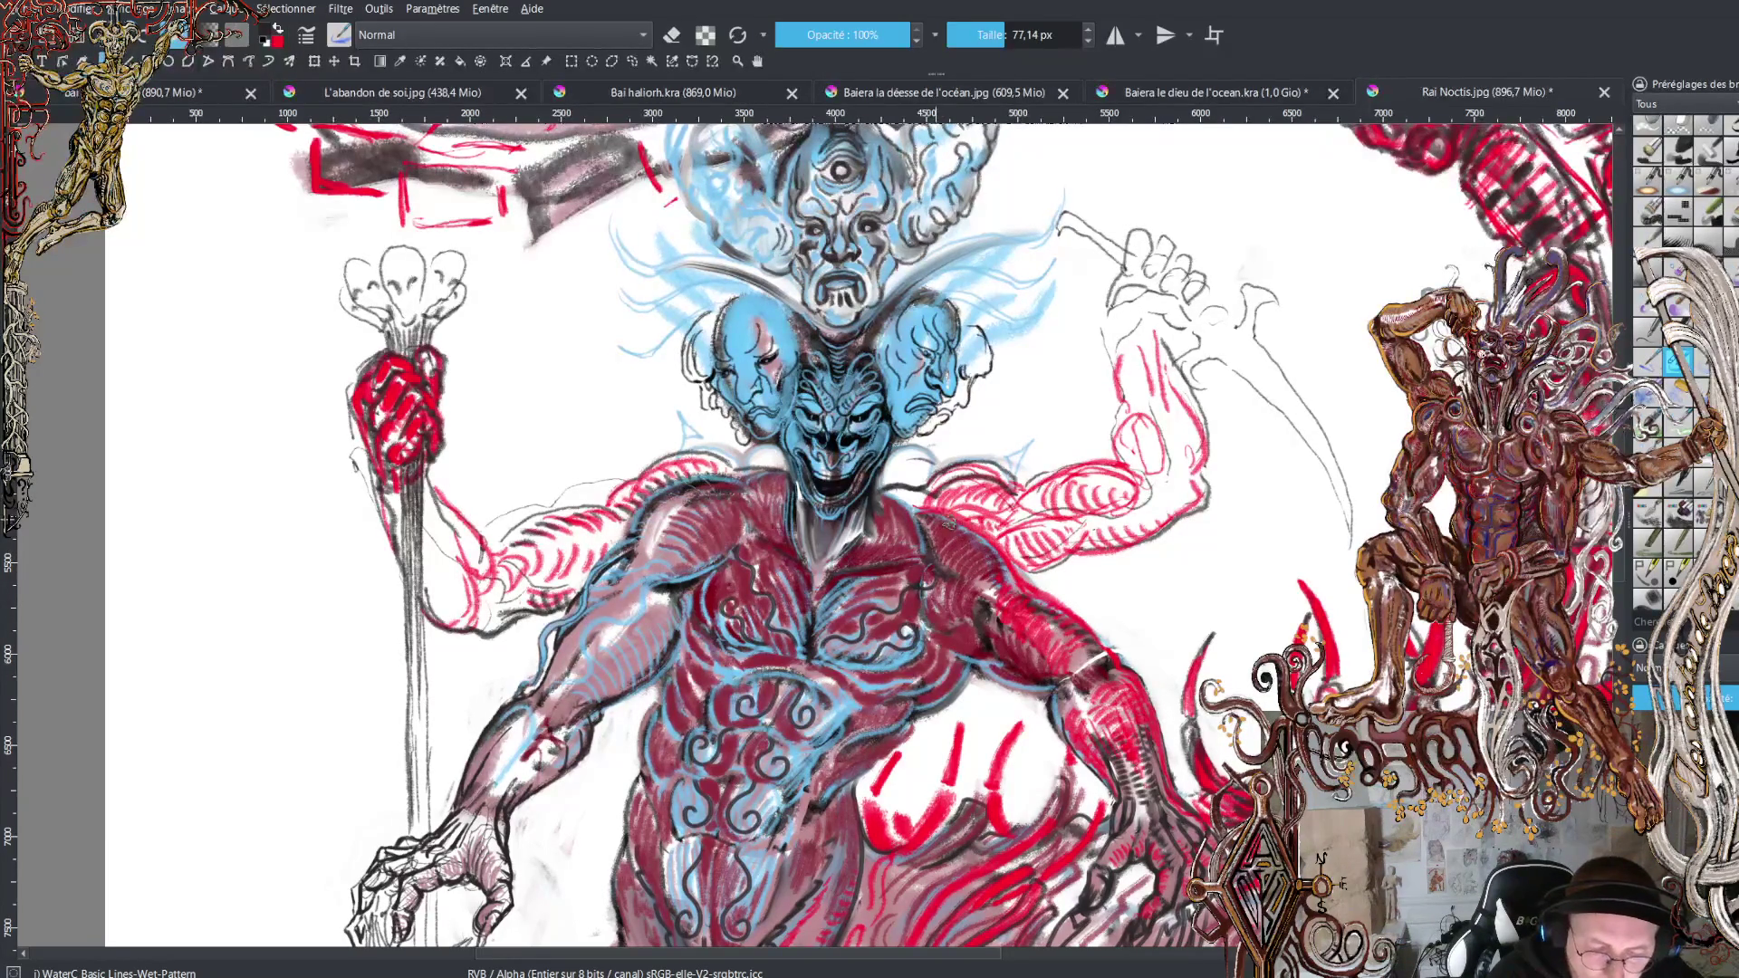
Outline the raised right arm and its fist with dark pencil contours.
mouse_move(955, 512)
left_mouse_down()
mouse_move(1069, 521)
mouse_move(1128, 500)
mouse_move(1112, 466)
mouse_move(1137, 454)
mouse_move(1134, 408)
mouse_move(1150, 438)
left_mouse_up()
mouse_move(1142, 400)
left_mouse_down()
mouse_move(1143, 361)
mouse_move(1119, 356)
mouse_move(1129, 322)
mouse_move(1177, 323)
left_mouse_up()
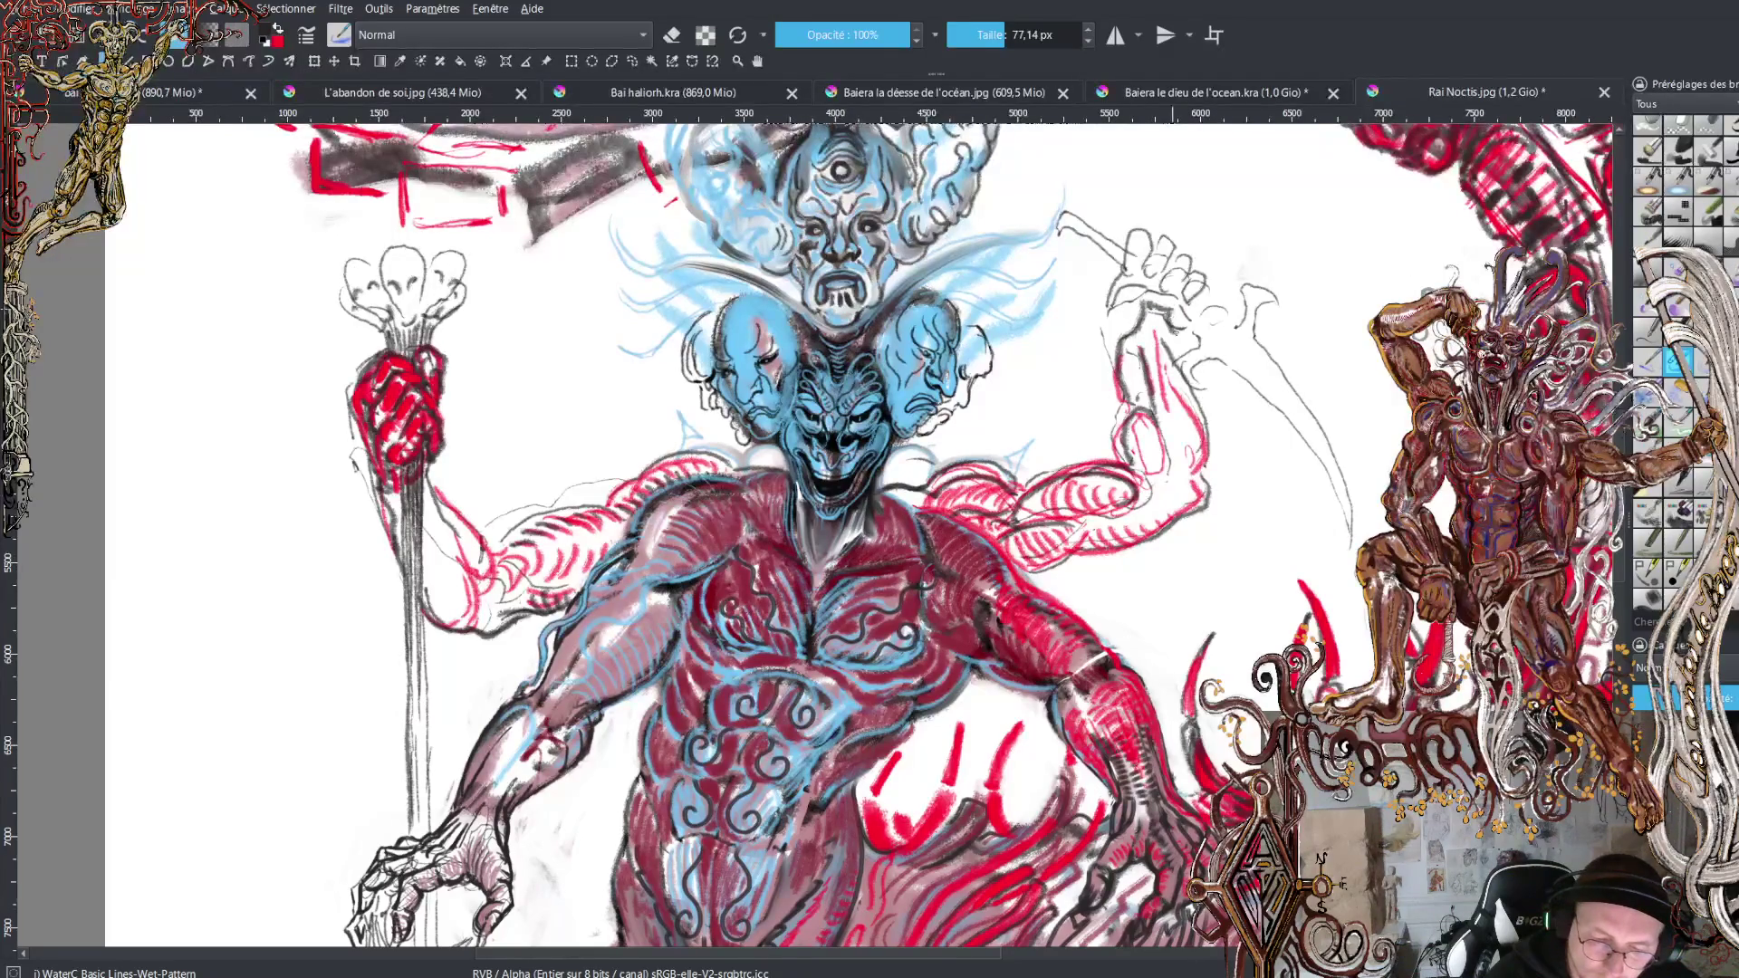
mouse_move(1117, 311)
left_mouse_down()
mouse_move(1140, 276)
mouse_move(1165, 279)
left_mouse_up()
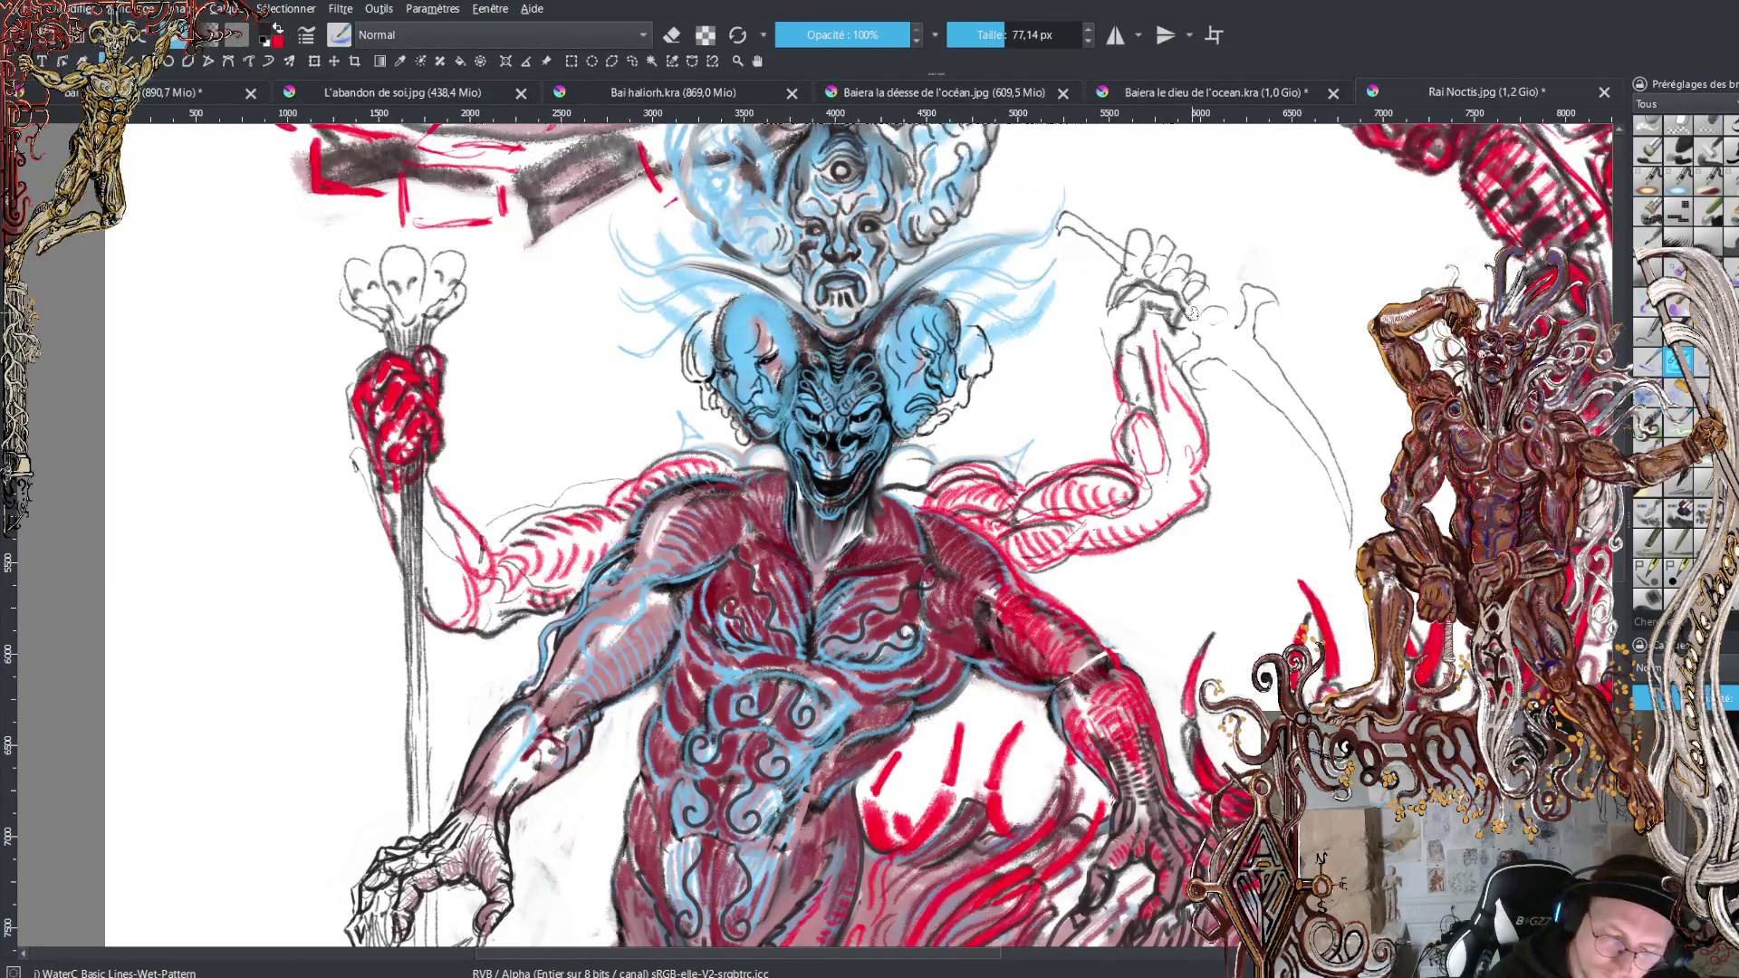
left_click_drag(1171, 258, 1205, 299)
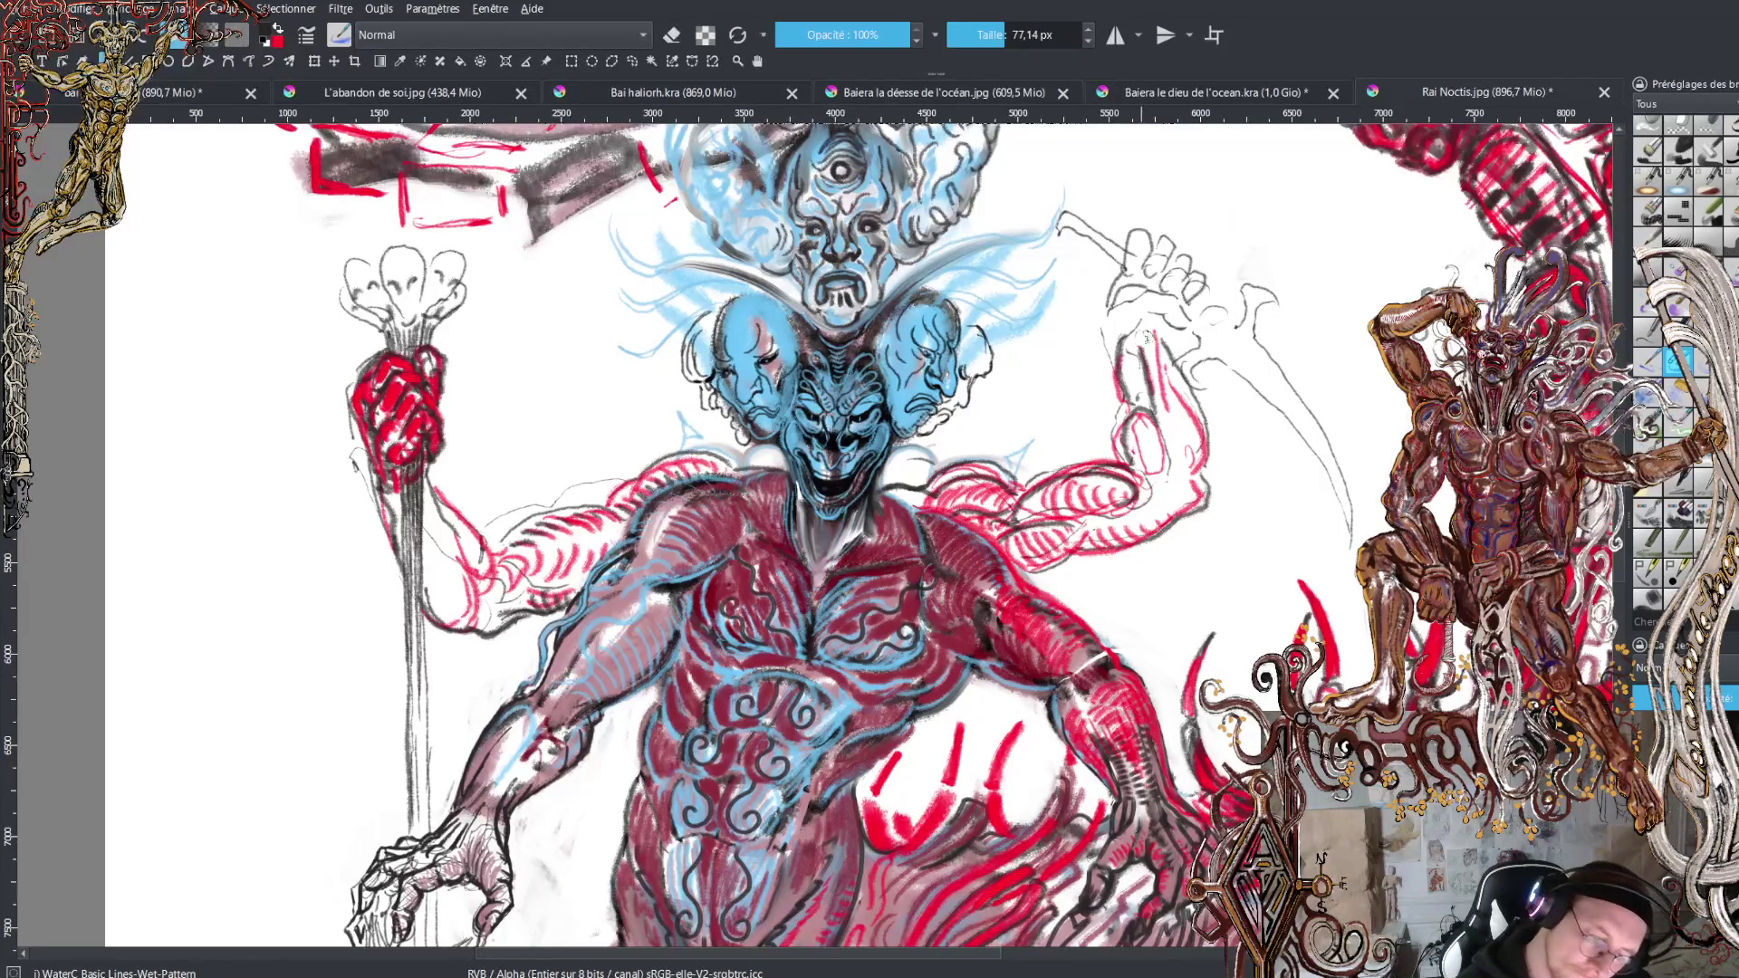
mouse_move(1134, 335)
left_mouse_down()
mouse_move(1157, 288)
mouse_move(1177, 336)
mouse_move(1143, 279)
mouse_move(1121, 316)
left_mouse_up()
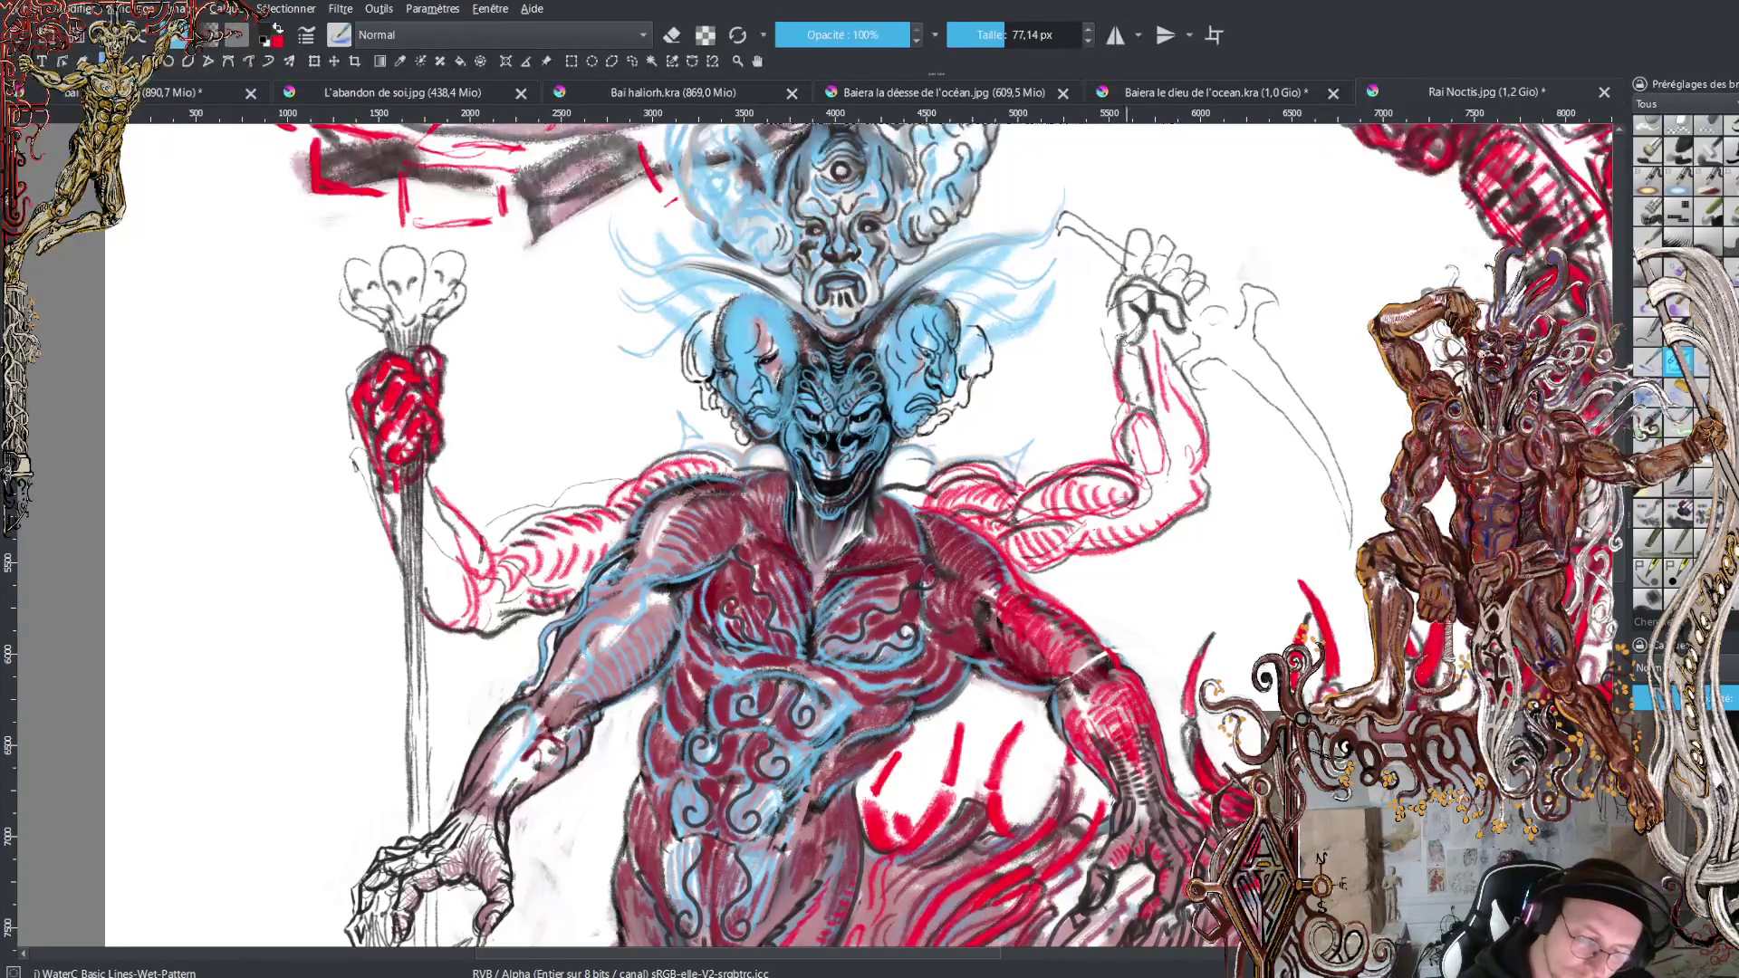
mouse_move(1119, 326)
left_mouse_down()
mouse_move(1107, 295)
mouse_move(1130, 416)
left_mouse_up()
mouse_move(1175, 337)
left_mouse_down()
mouse_move(1209, 453)
mouse_move(1194, 510)
mouse_move(1155, 522)
mouse_move(1187, 489)
mouse_move(1167, 488)
mouse_move(1175, 451)
left_mouse_up()
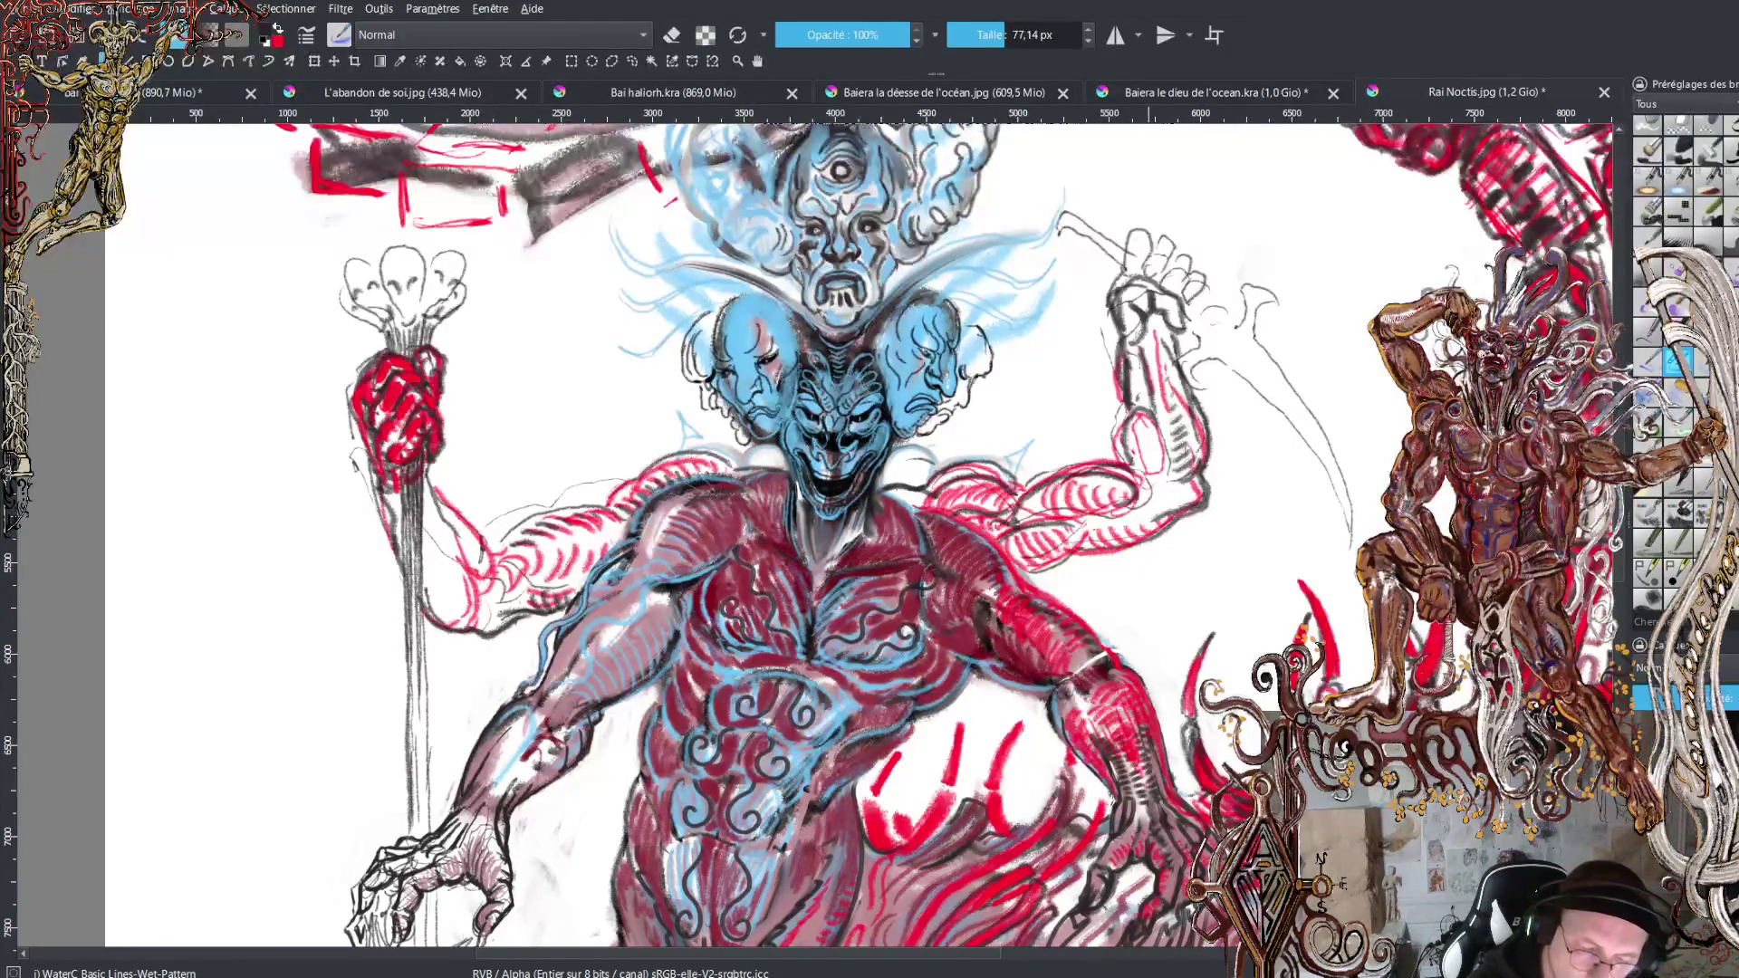
Detail the raised hand's fingers and sketch the hooked tip of the sickle blade.
mouse_move(1194, 281)
left_mouse_down()
mouse_move(1187, 305)
mouse_move(1212, 298)
mouse_move(1196, 277)
mouse_move(1160, 290)
mouse_move(1176, 264)
mouse_move(1189, 274)
mouse_move(1137, 286)
mouse_move(1169, 261)
left_mouse_up()
mouse_move(1143, 248)
left_mouse_down()
mouse_move(1120, 281)
mouse_move(1125, 221)
mouse_move(1136, 259)
mouse_move(1051, 216)
left_mouse_up()
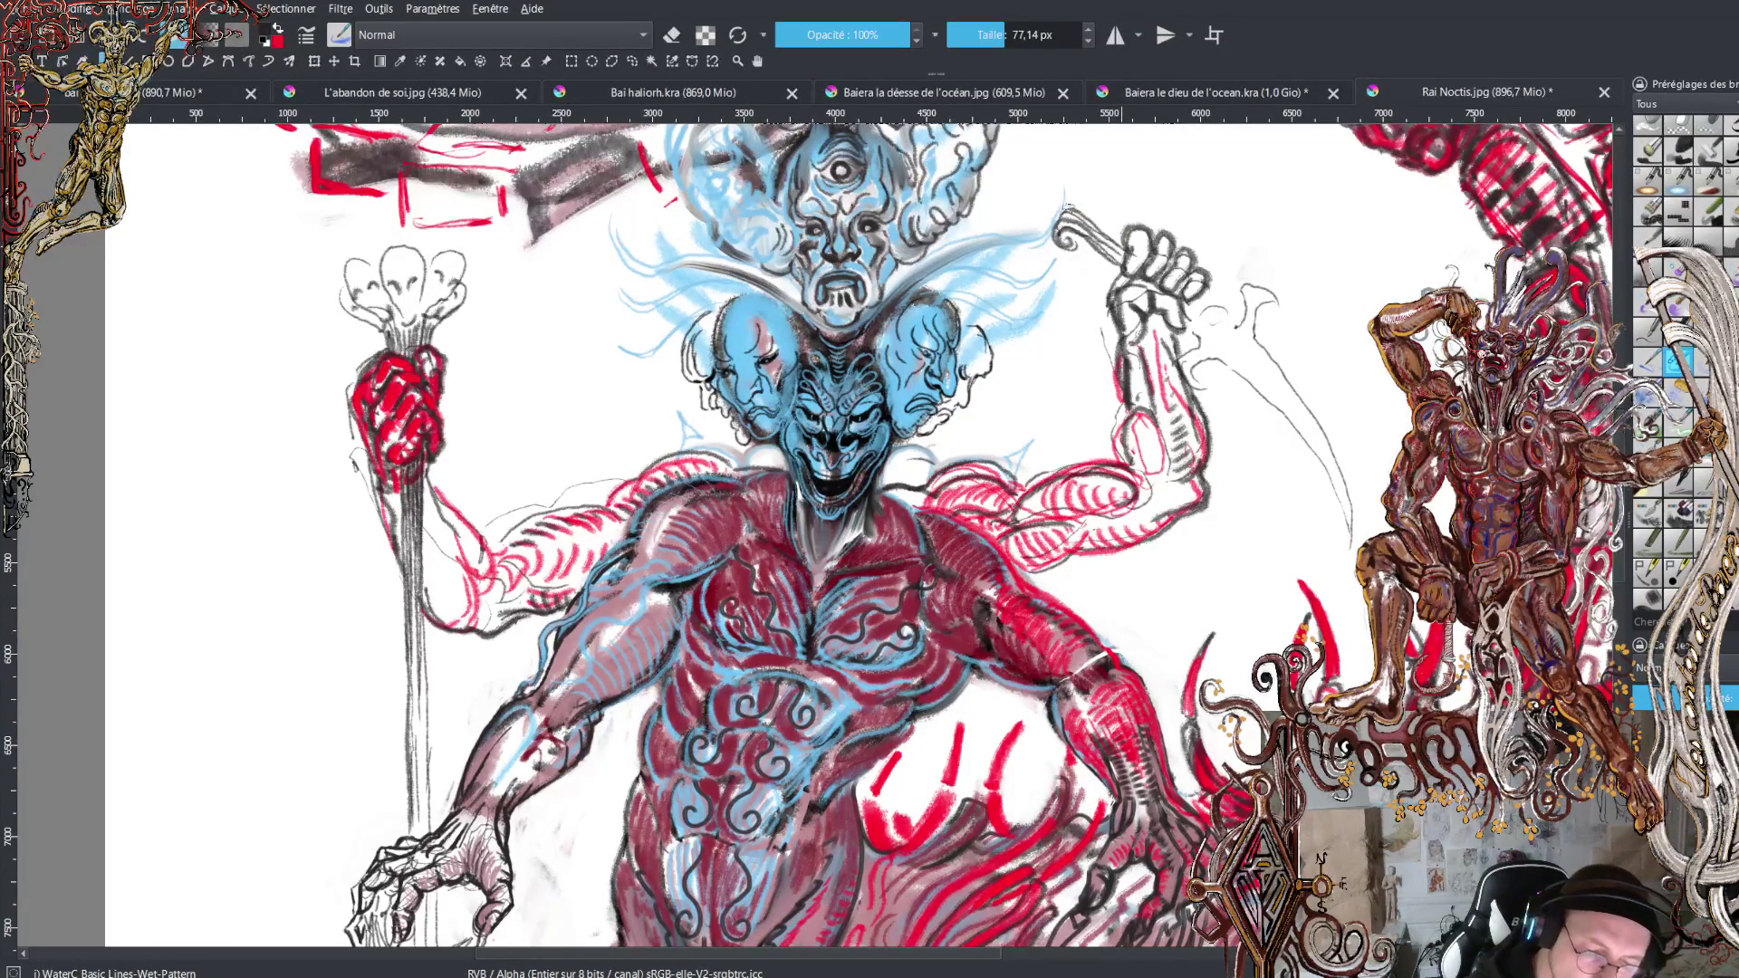
left_click_drag(1186, 301, 1232, 330)
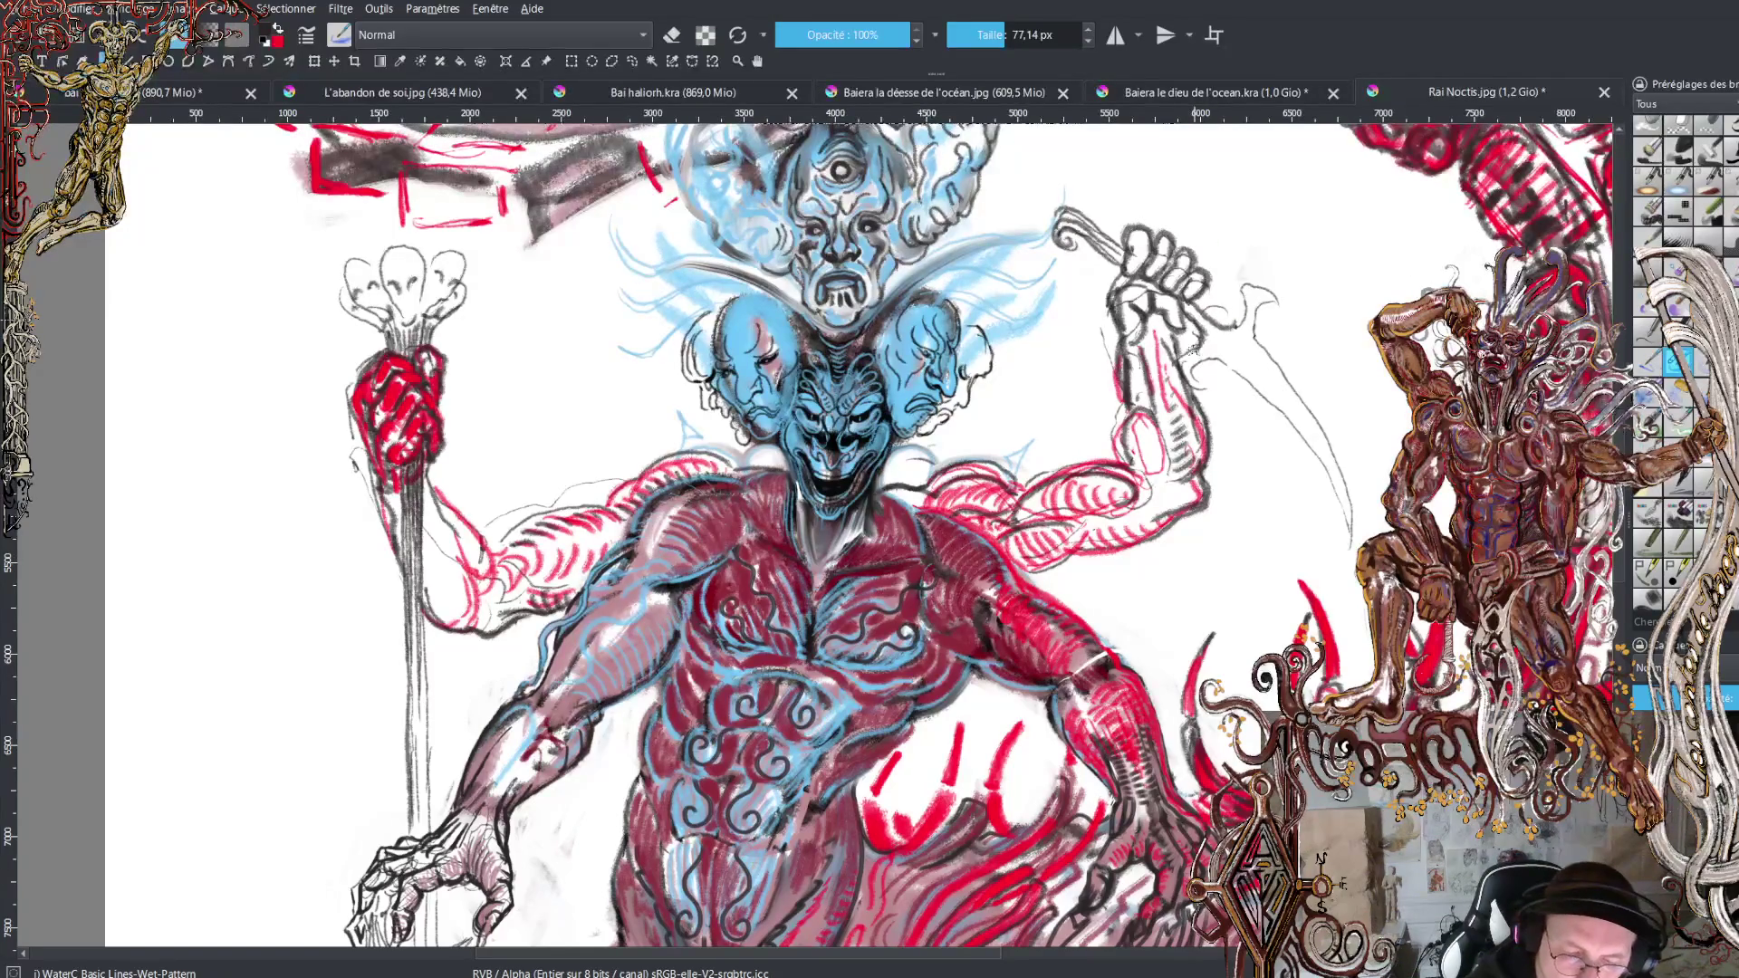
mouse_move(1258, 297)
left_mouse_down()
mouse_move(1214, 340)
mouse_move(1264, 355)
mouse_move(1348, 512)
left_mouse_up()
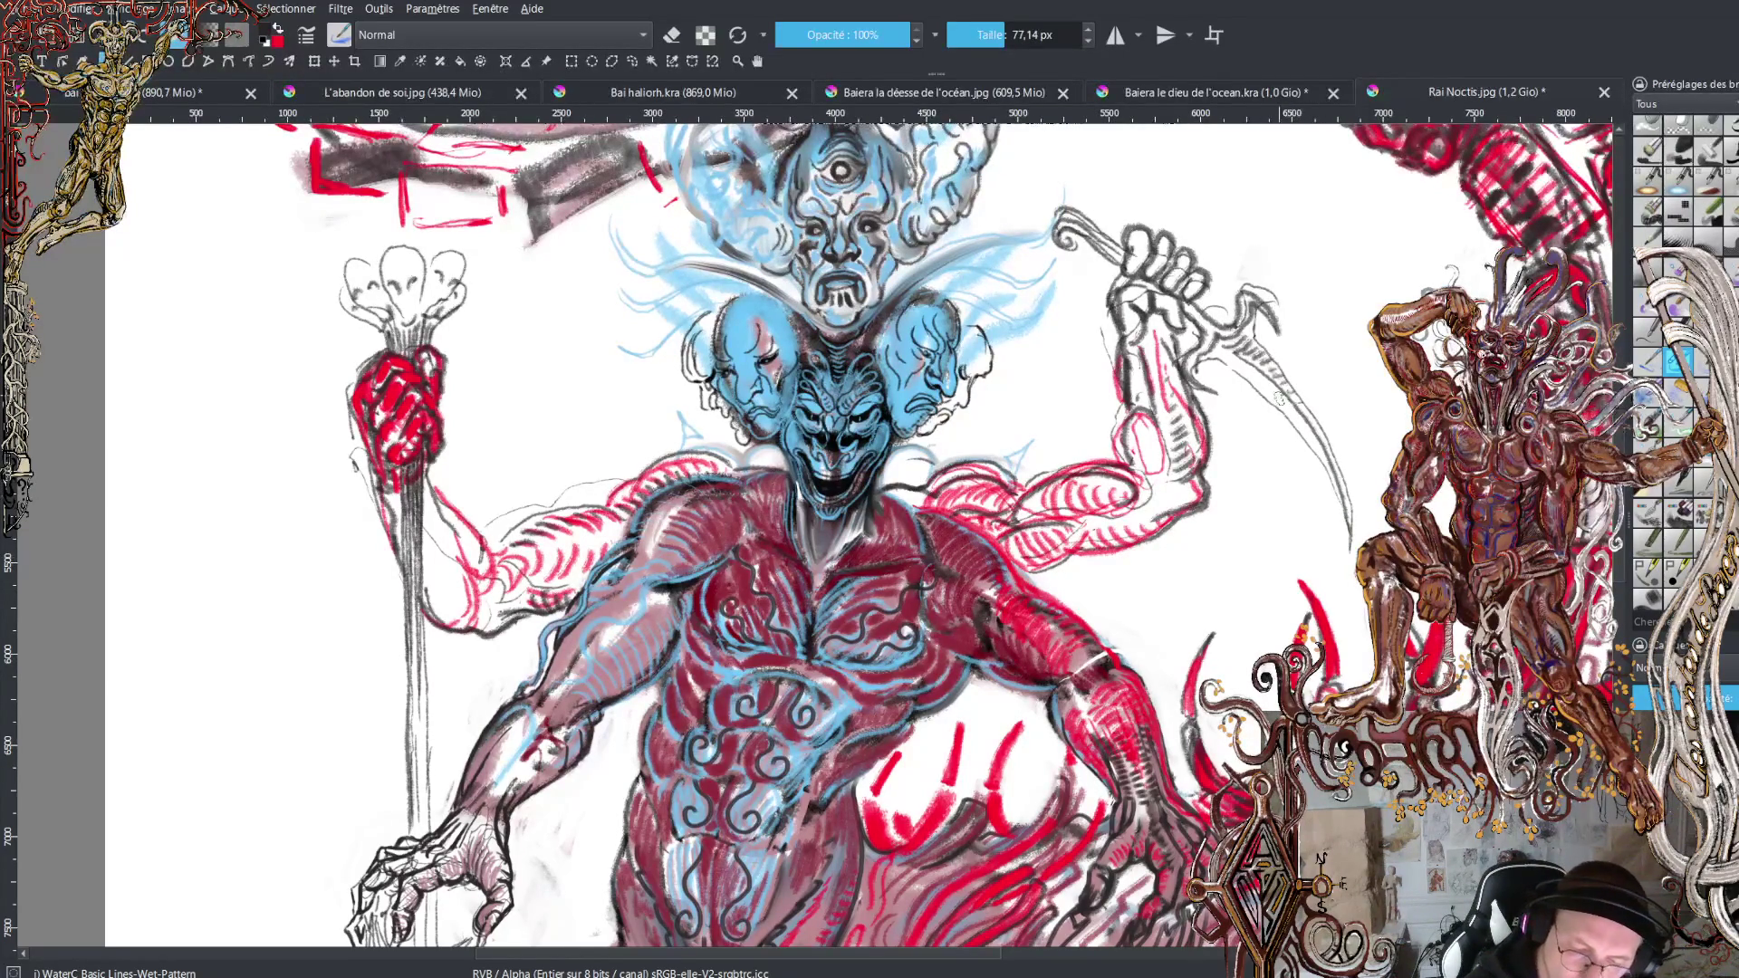
Sketch the sickle's hook in black, then paint a bold red edge and darker line along the blade.
mouse_move(1273, 304)
left_mouse_down()
mouse_move(1257, 328)
mouse_move(1350, 507)
left_mouse_up()
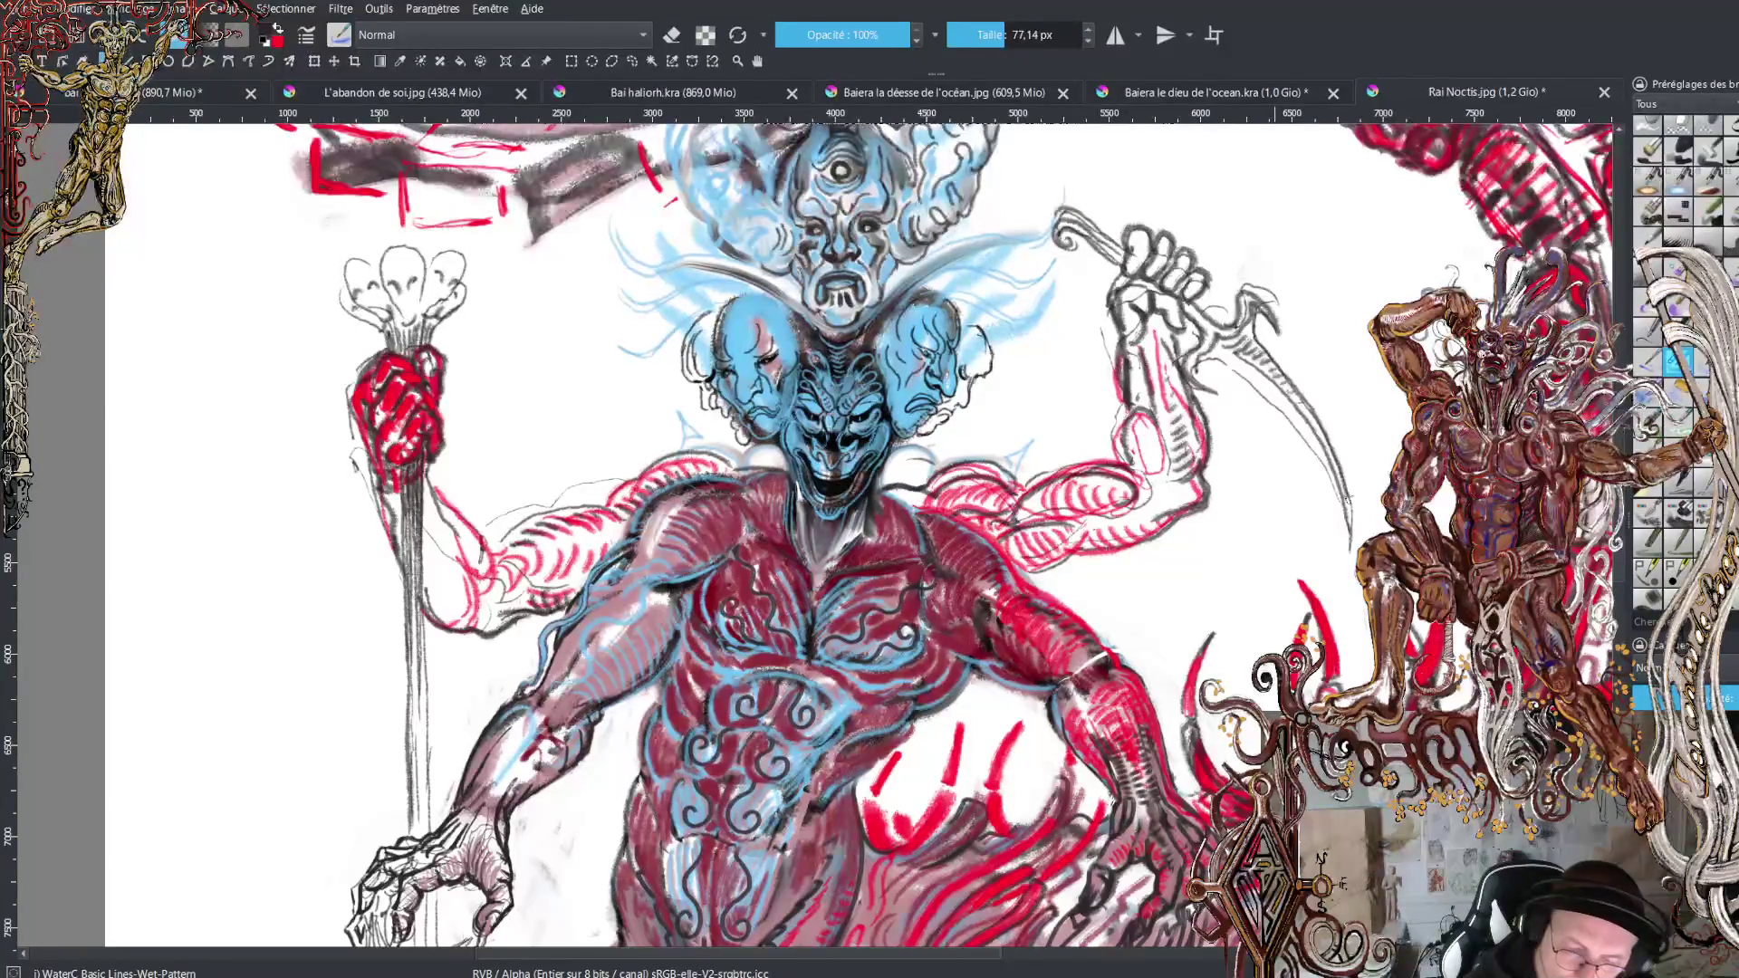
key("x")
left_click_drag(1323, 430, 1353, 560)
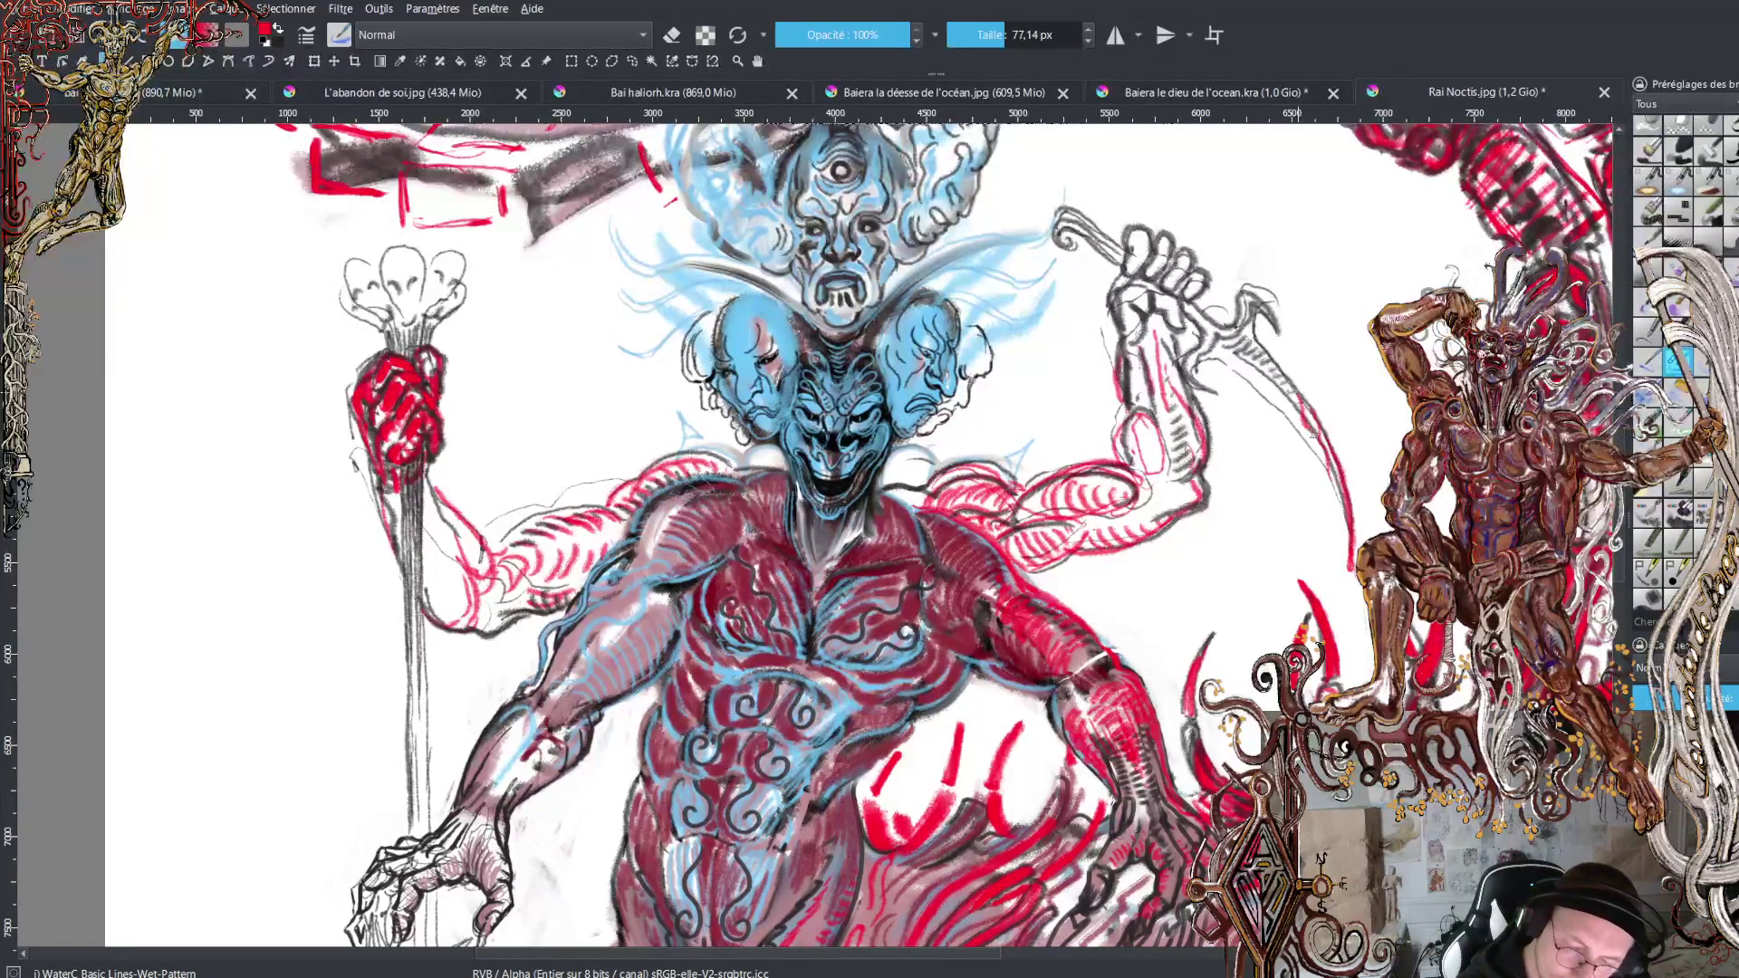
mouse_move(1310, 435)
left_mouse_down()
mouse_move(1230, 358)
mouse_move(1327, 468)
mouse_move(1350, 557)
left_mouse_up()
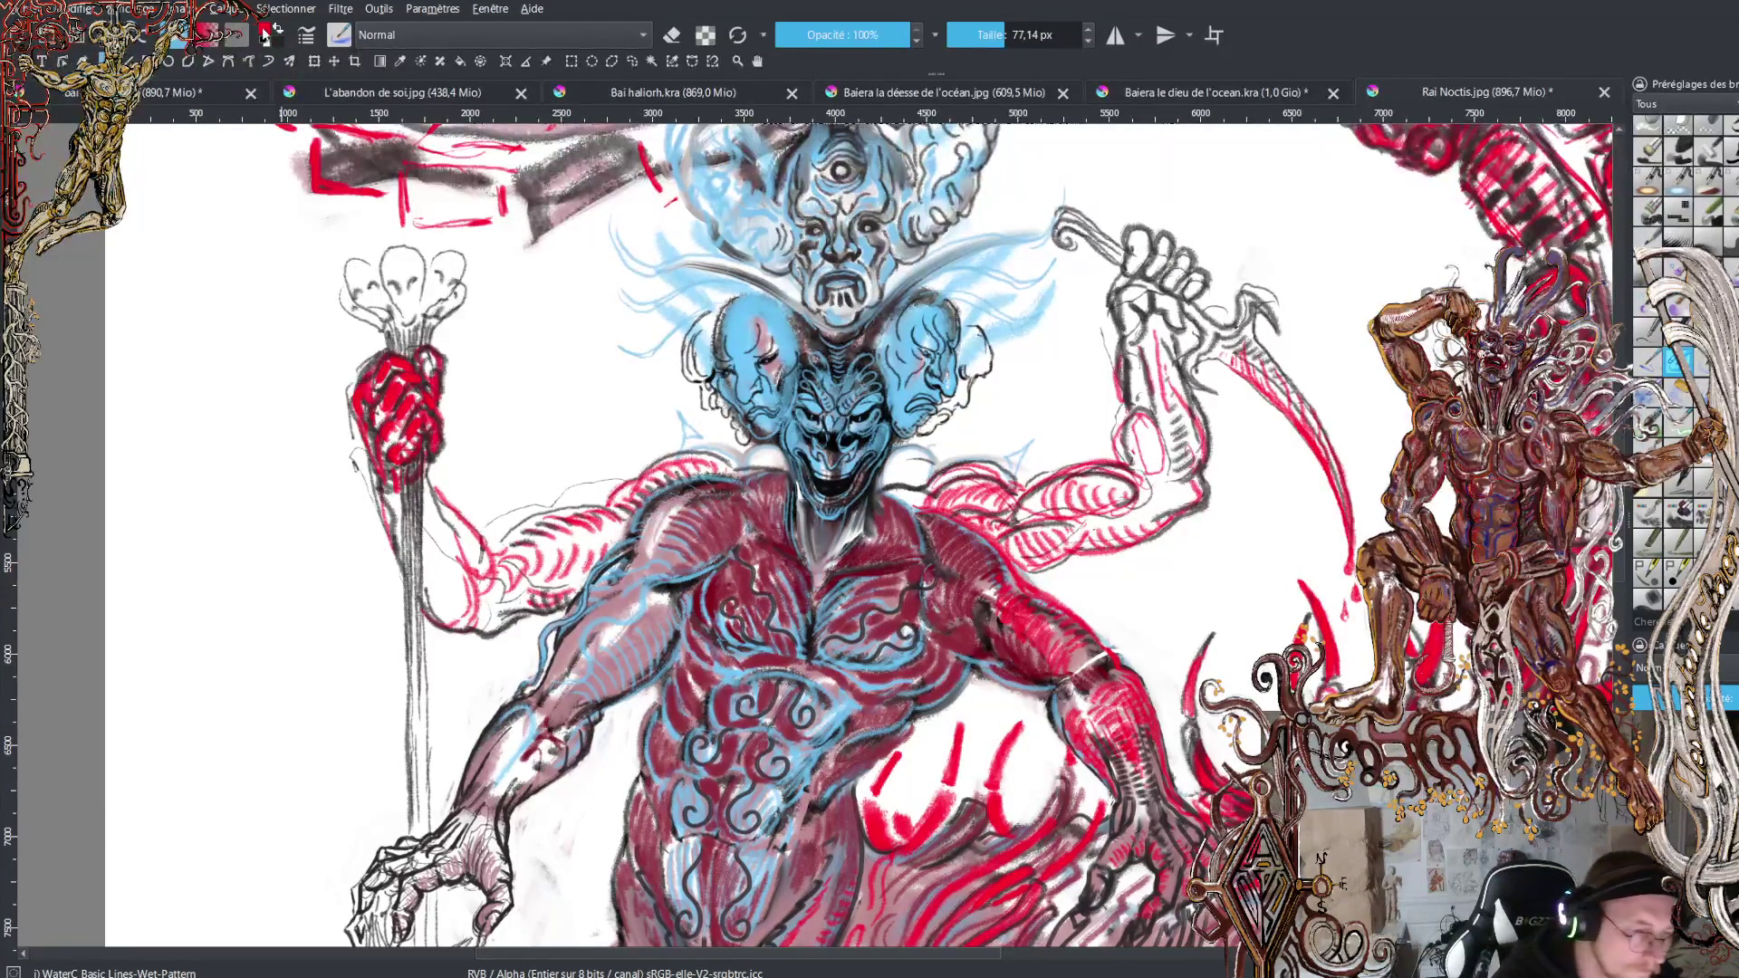
left_click(1028, 299, "ctrl")
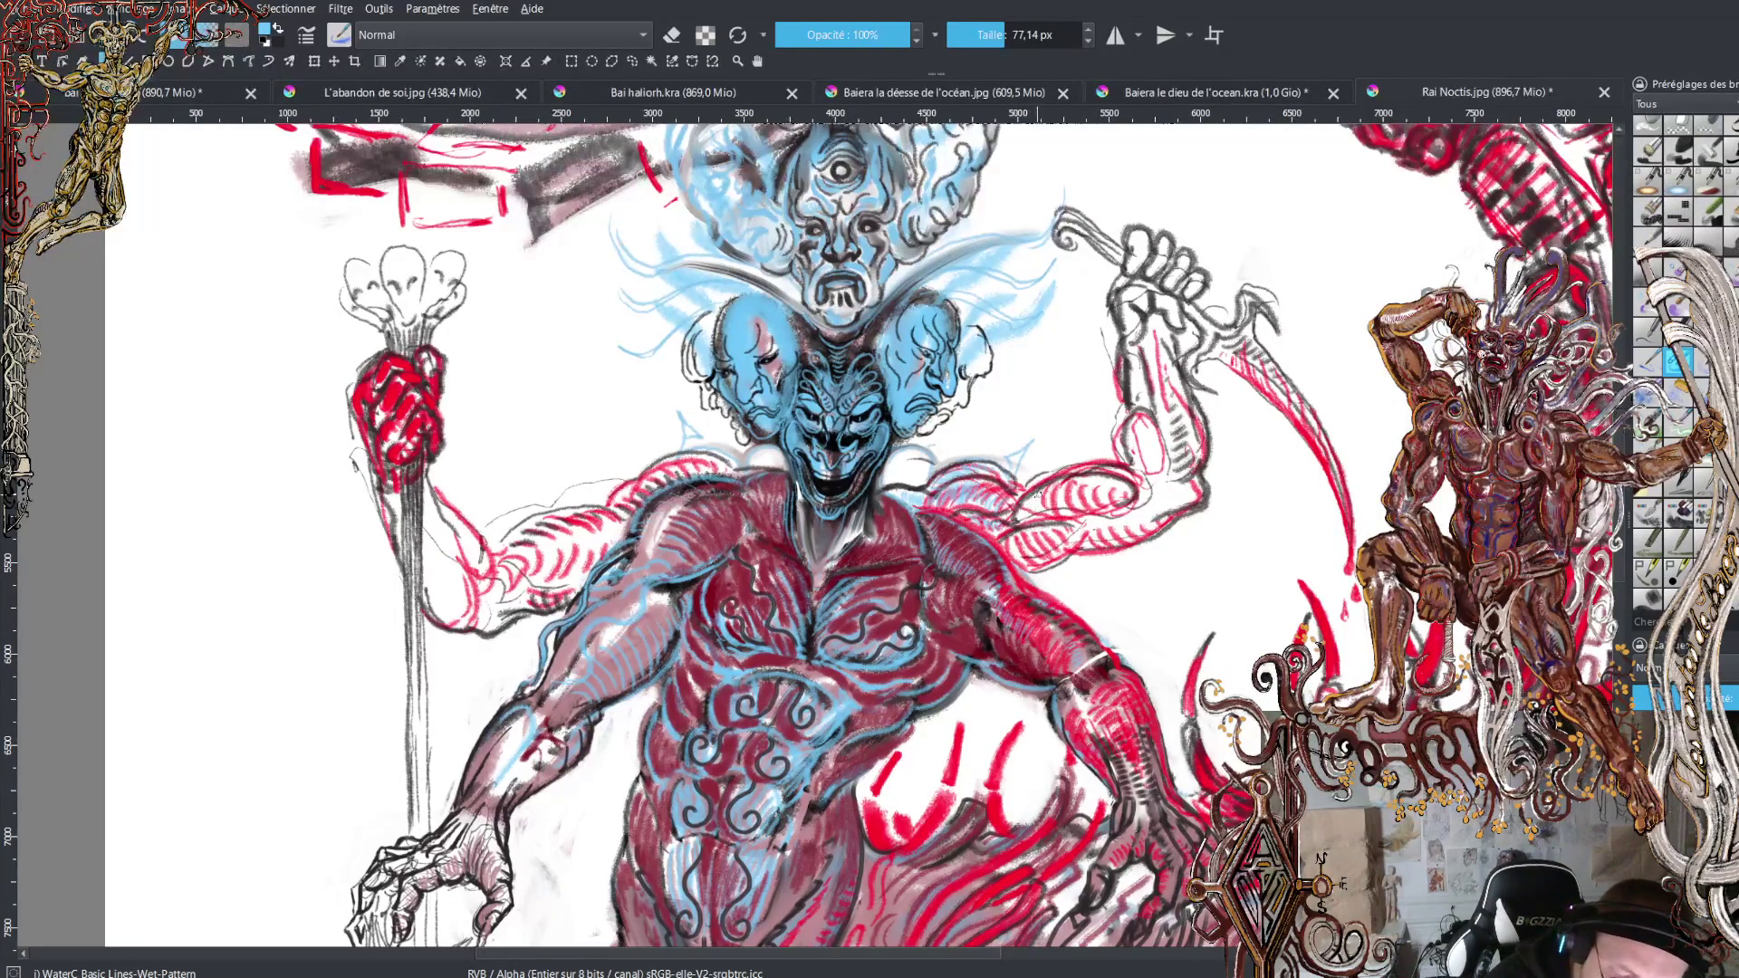
Hatch light blue over the raised sickle arm, extending up toward the fist.
mouse_move(1058, 507)
left_mouse_down()
mouse_move(1097, 478)
mouse_move(1130, 489)
left_mouse_up()
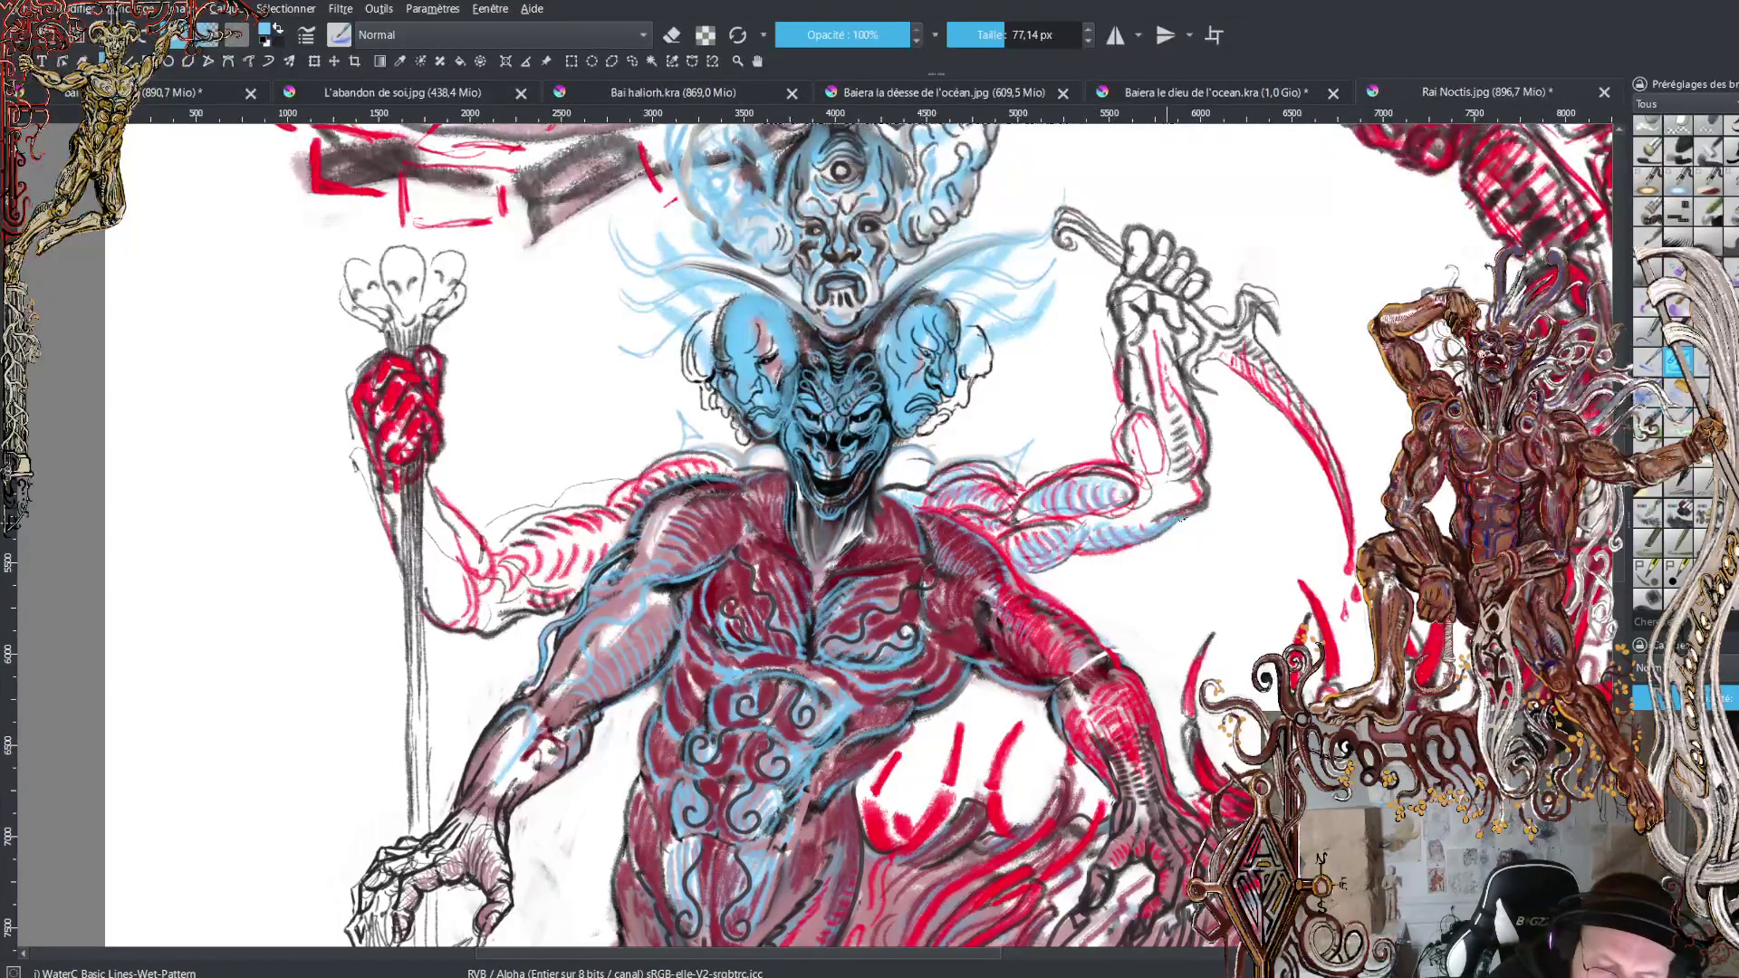
left_click_drag(1205, 472, 1132, 346)
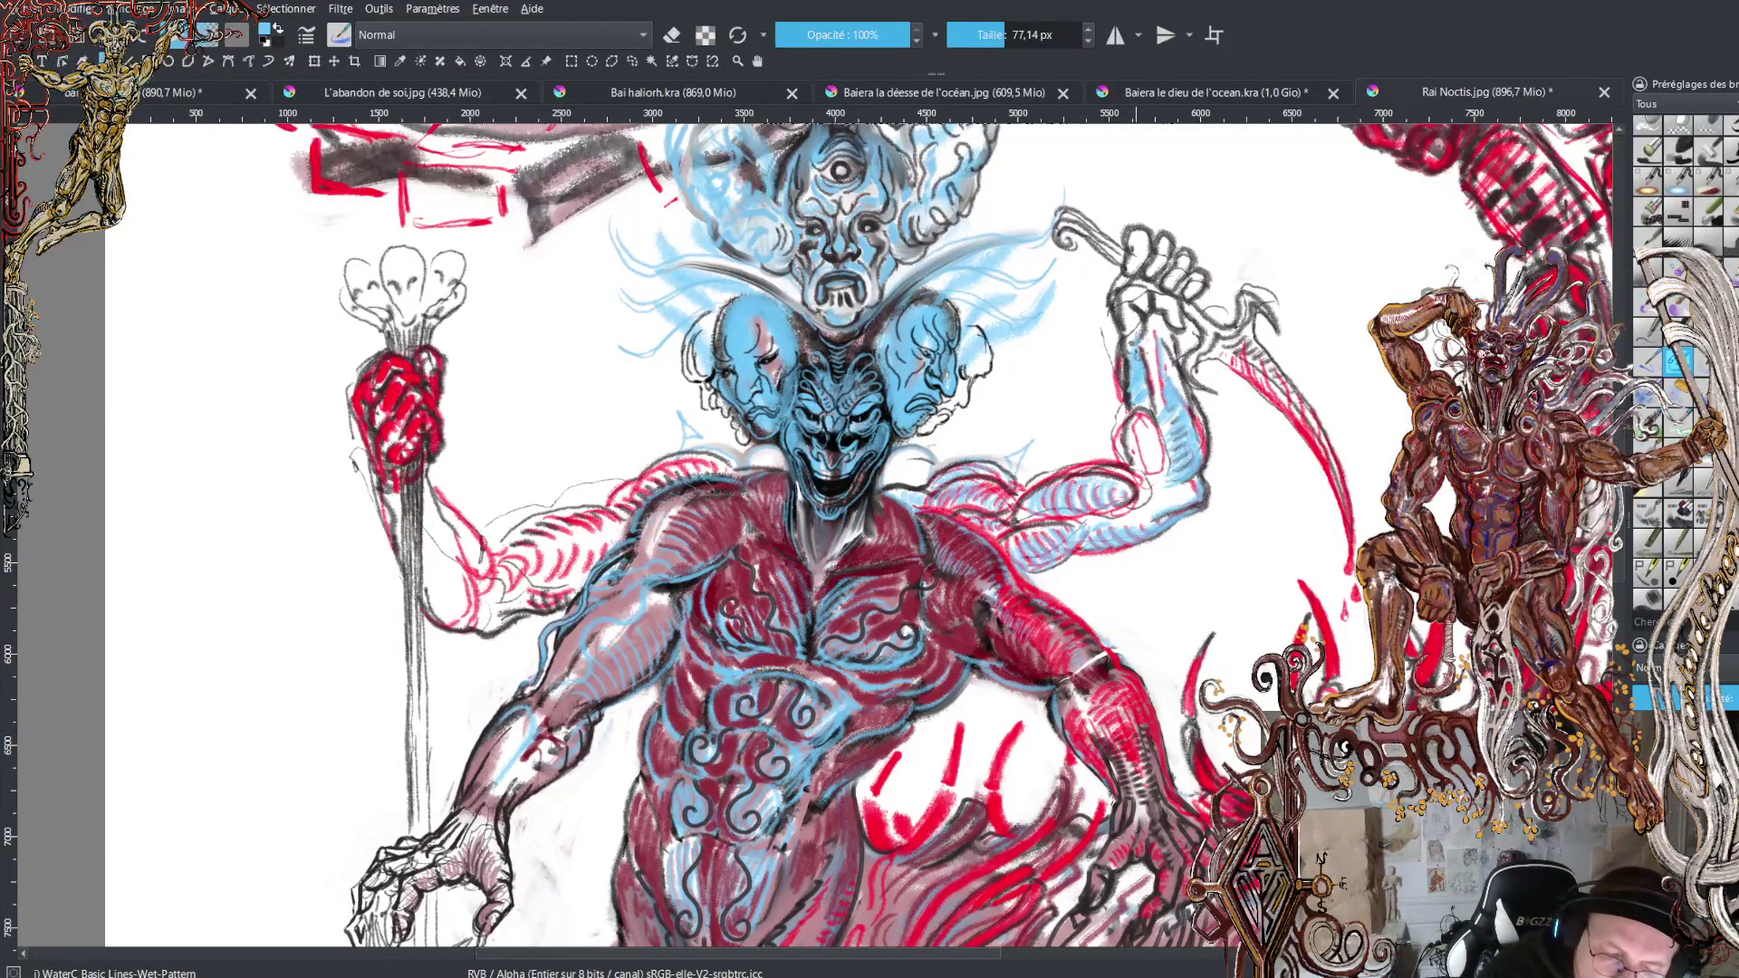
mouse_move(1134, 350)
left_mouse_down()
mouse_move(1140, 294)
mouse_move(1168, 275)
mouse_move(1117, 328)
left_mouse_up()
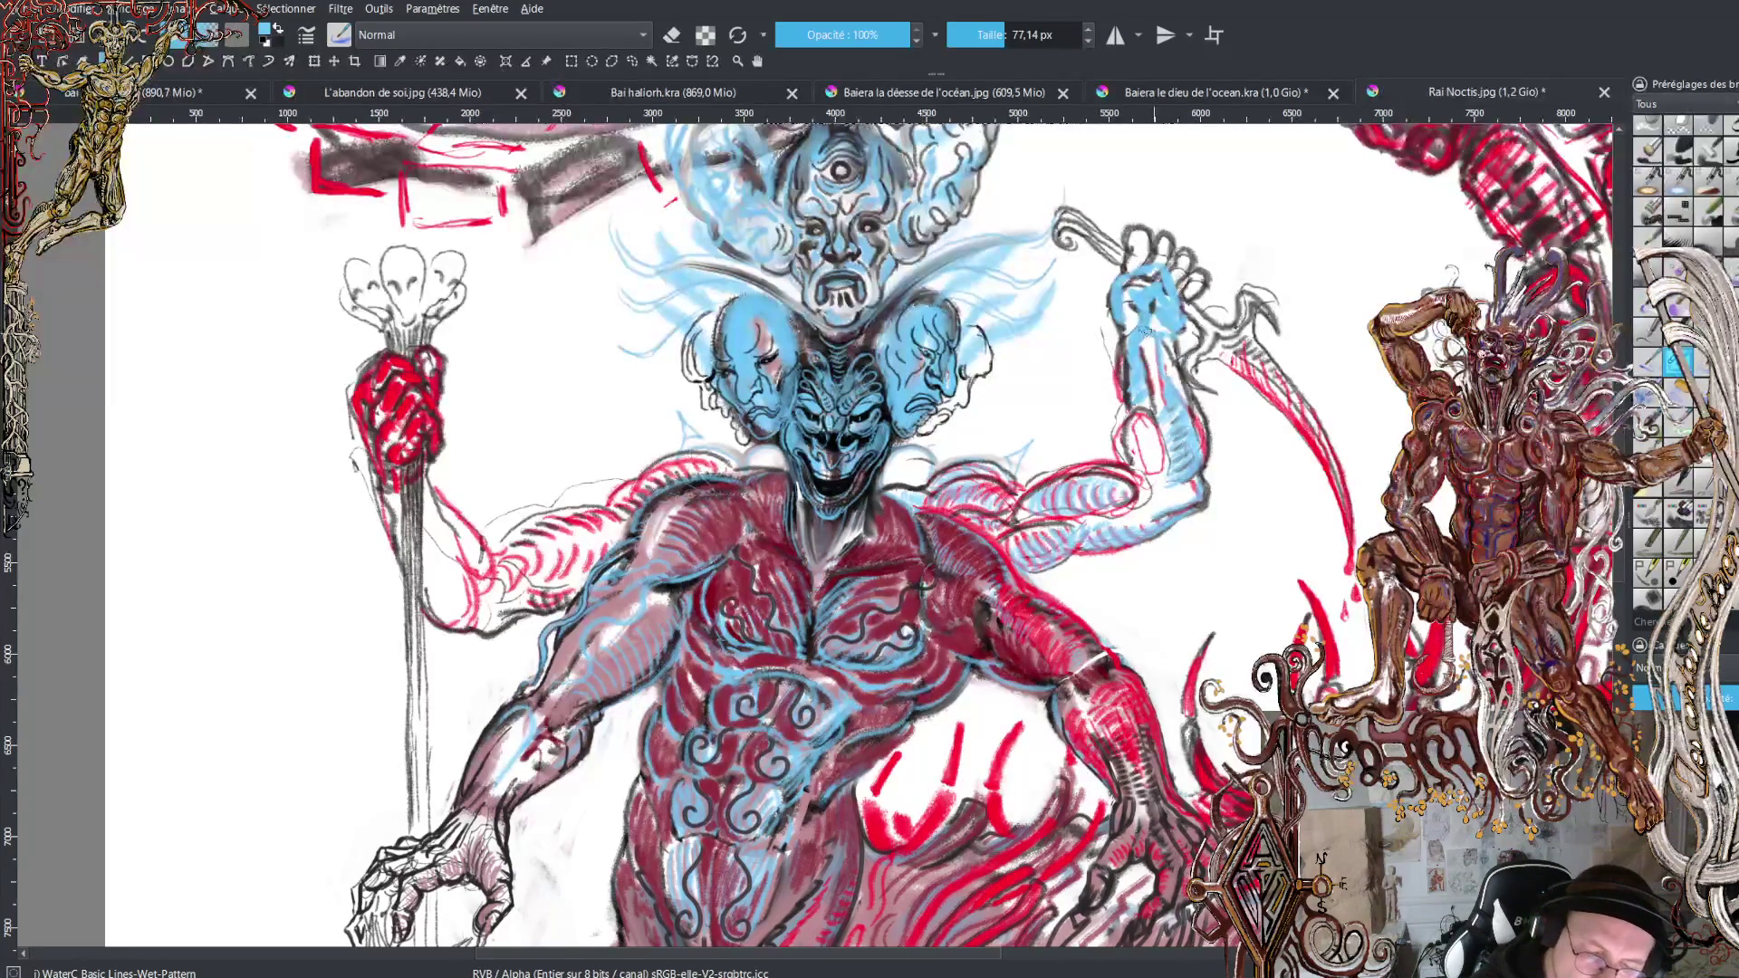
Add dark pencil lines down the forearm in black, then switch back to blue.
key("x")
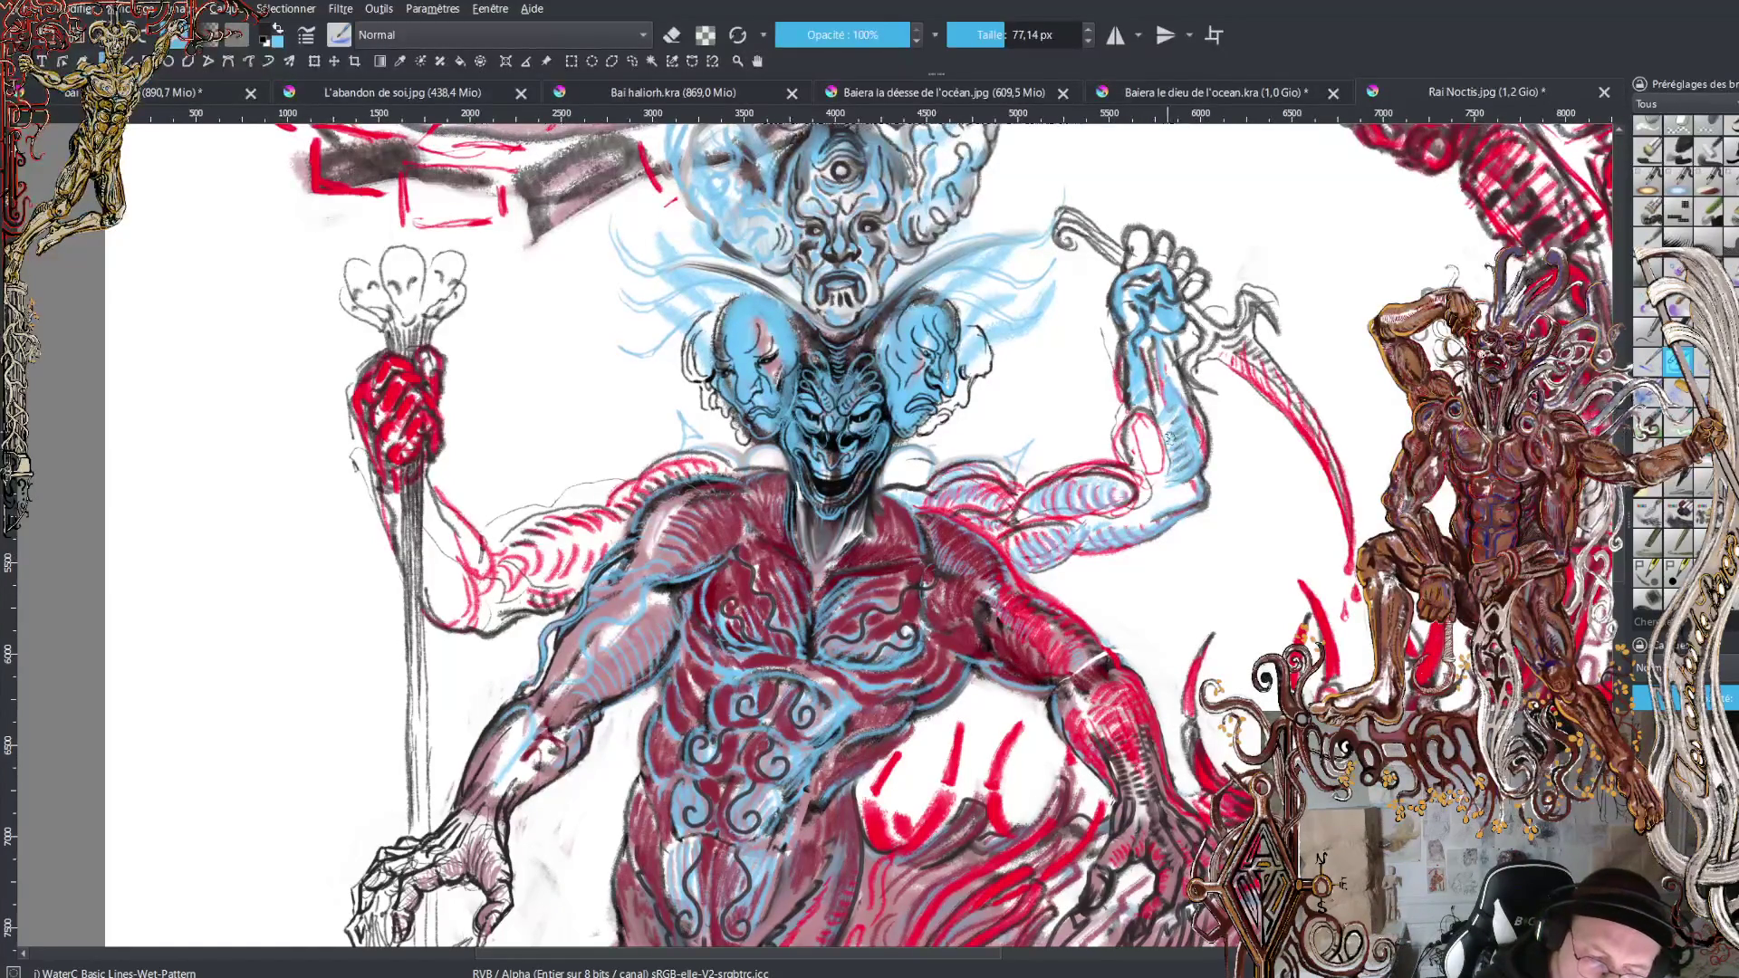
key("x")
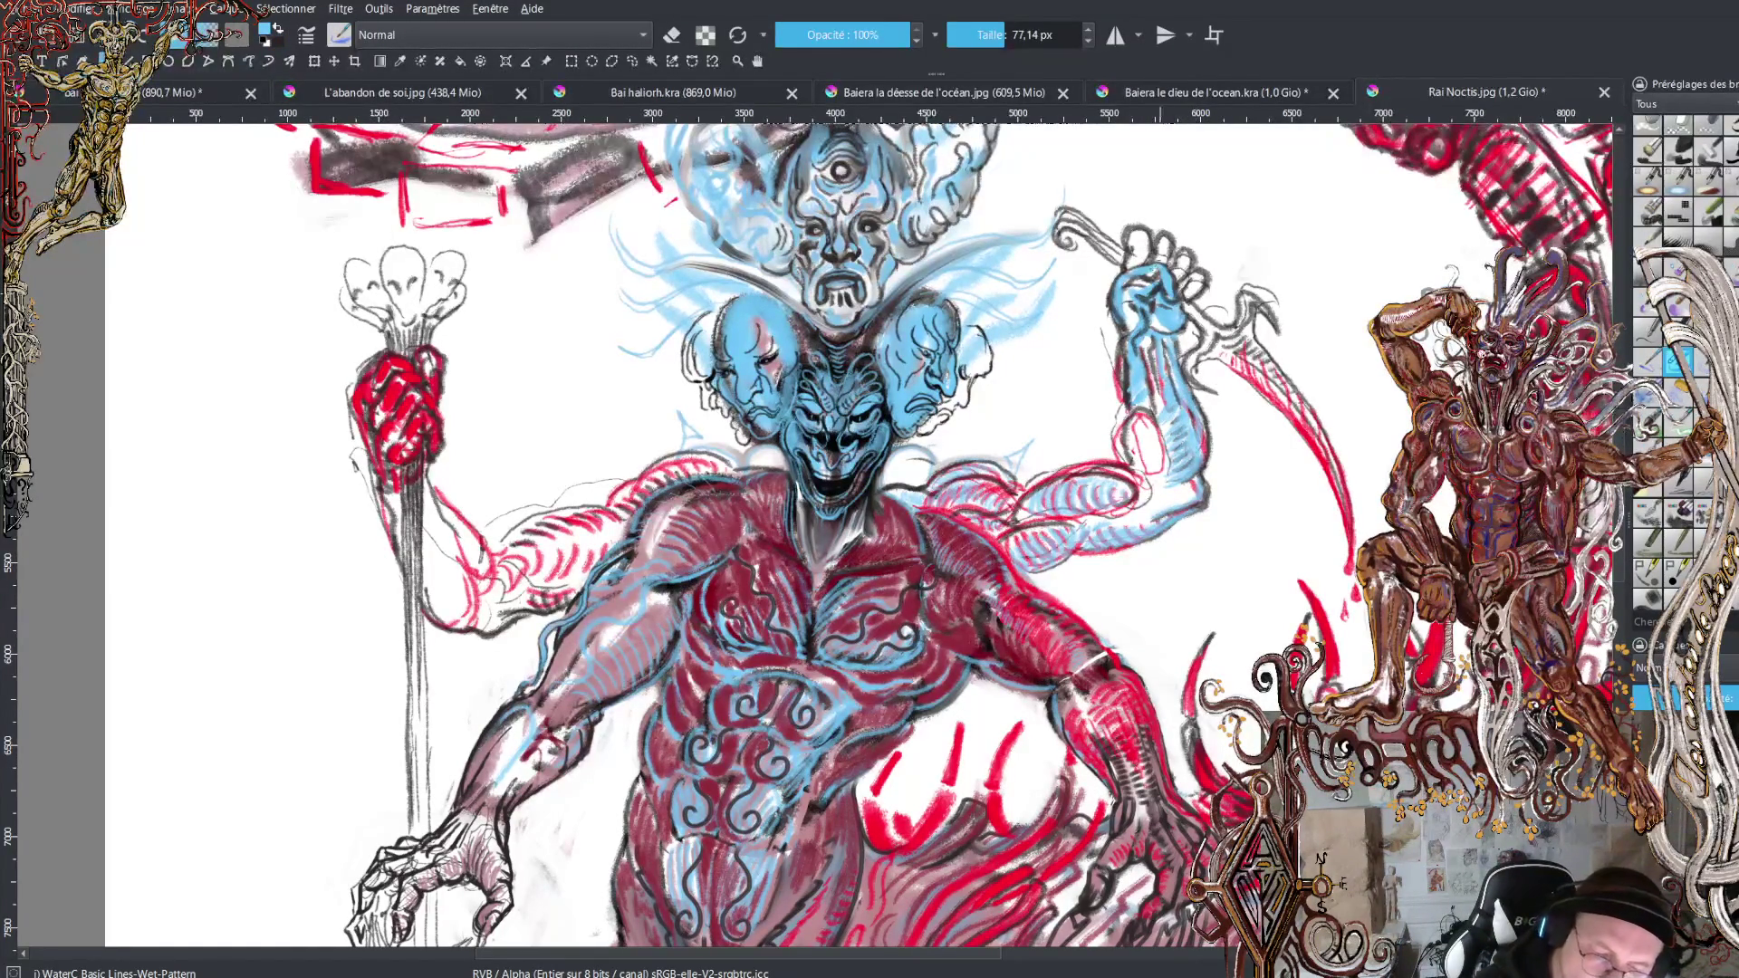
key("x")
mouse_move(1159, 377)
left_mouse_down()
mouse_move(1149, 476)
mouse_move(1145, 391)
left_mouse_up()
key("x")
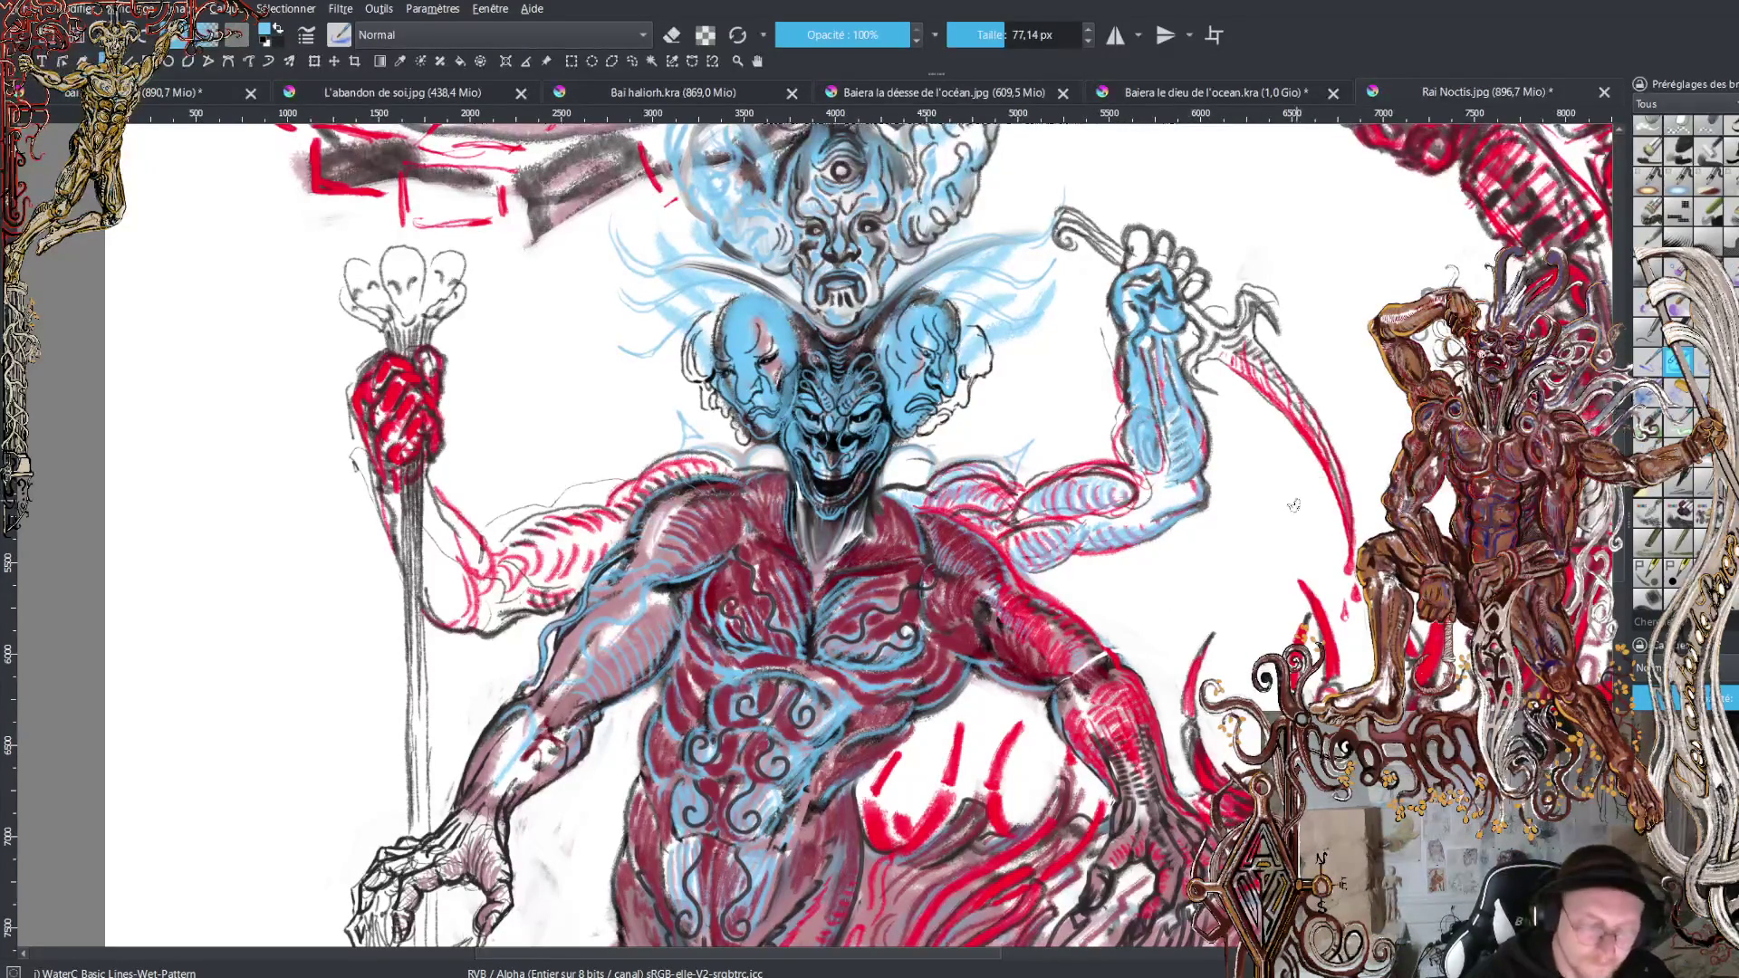
key("minus")
key("minus")
key("minus")
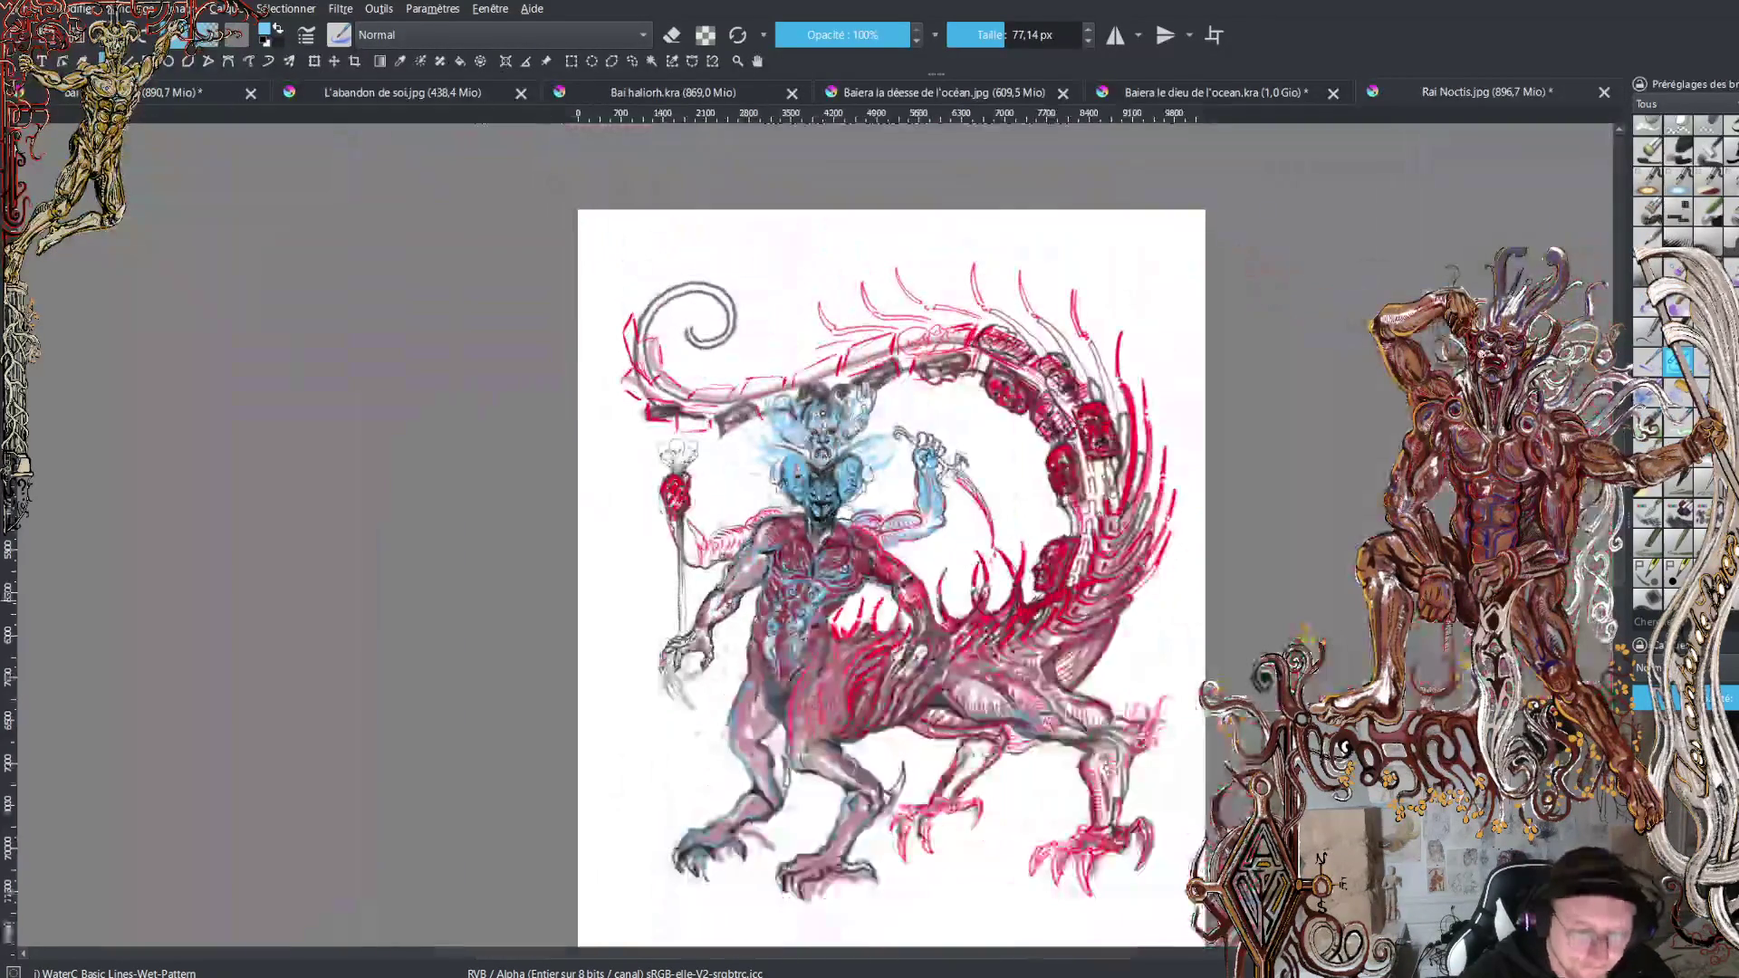
key("plus")
key("plus")
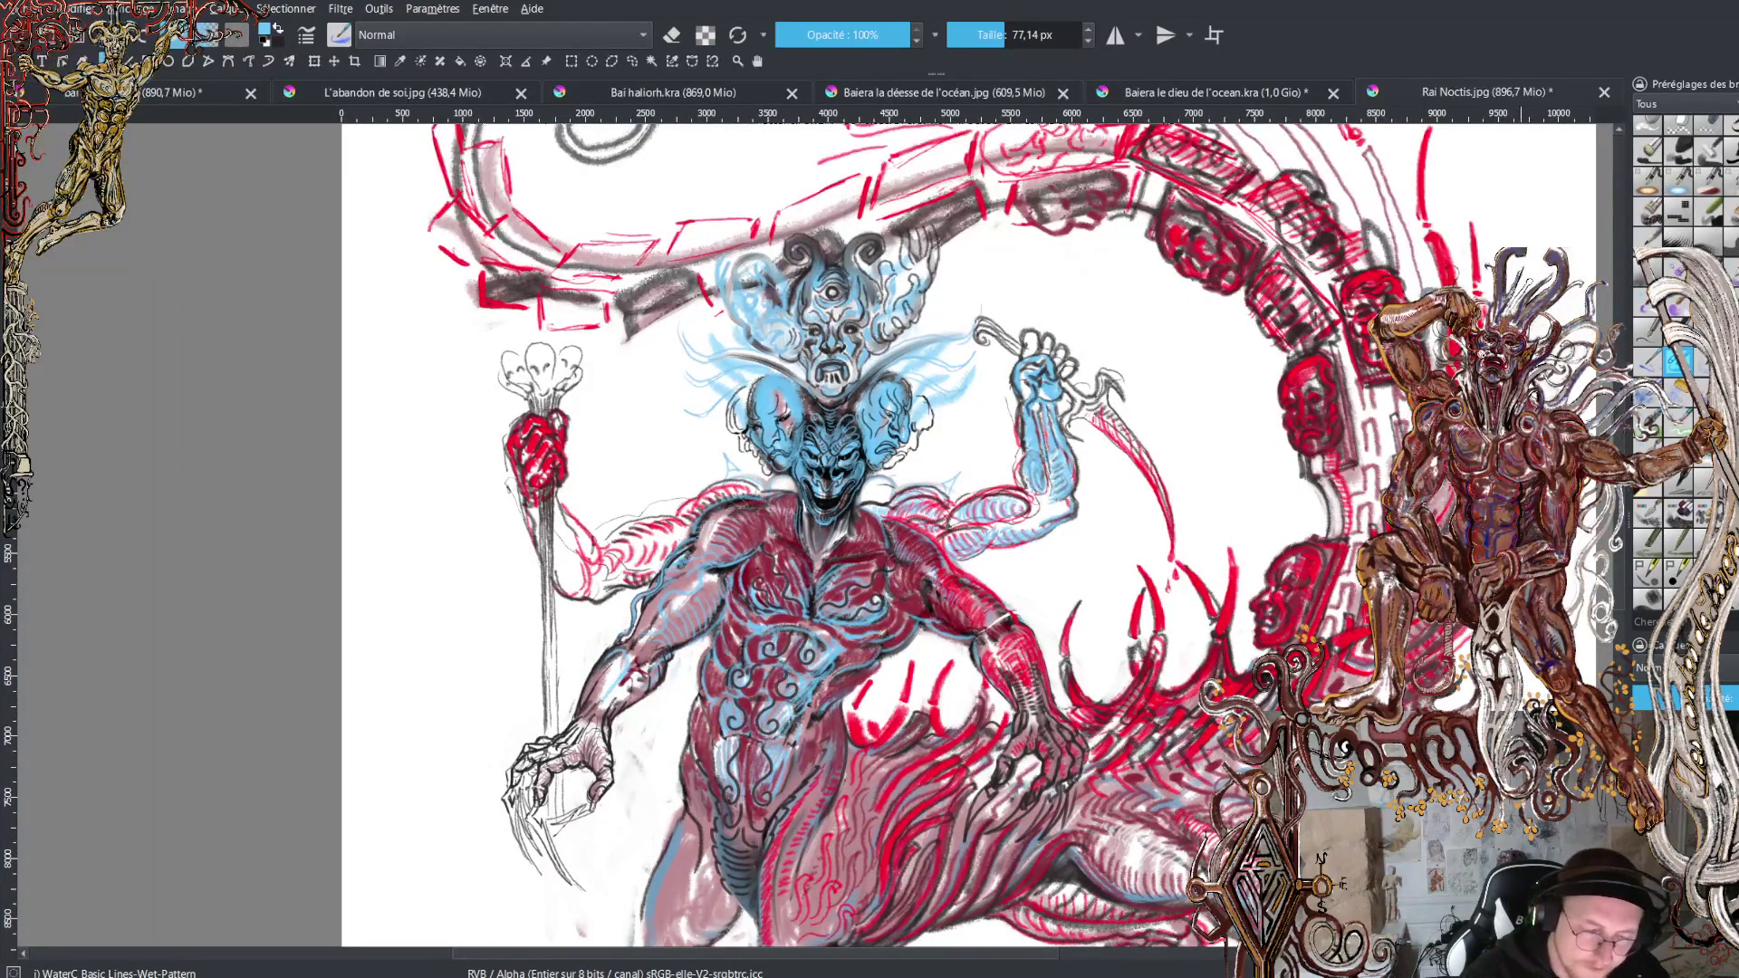
Sample the chest's dark red and add short strokes along the raised blue arm and fist edges.
left_click(871, 543, "ctrl")
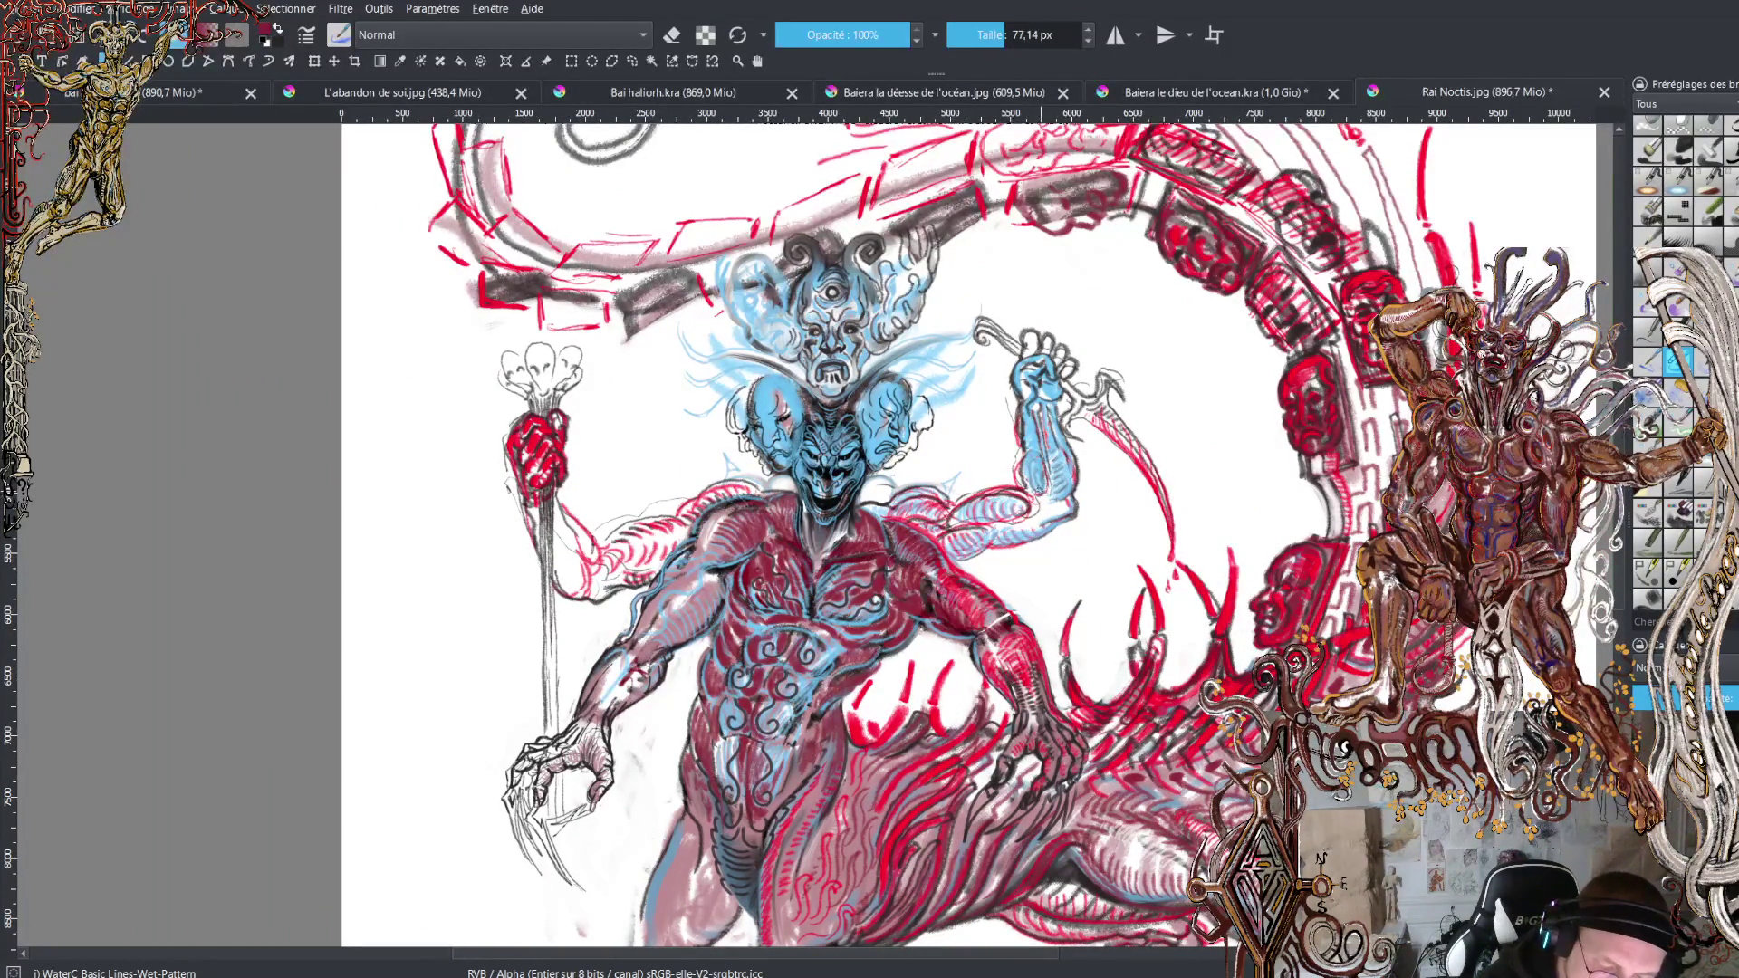
left_click_drag(1025, 480, 1027, 422)
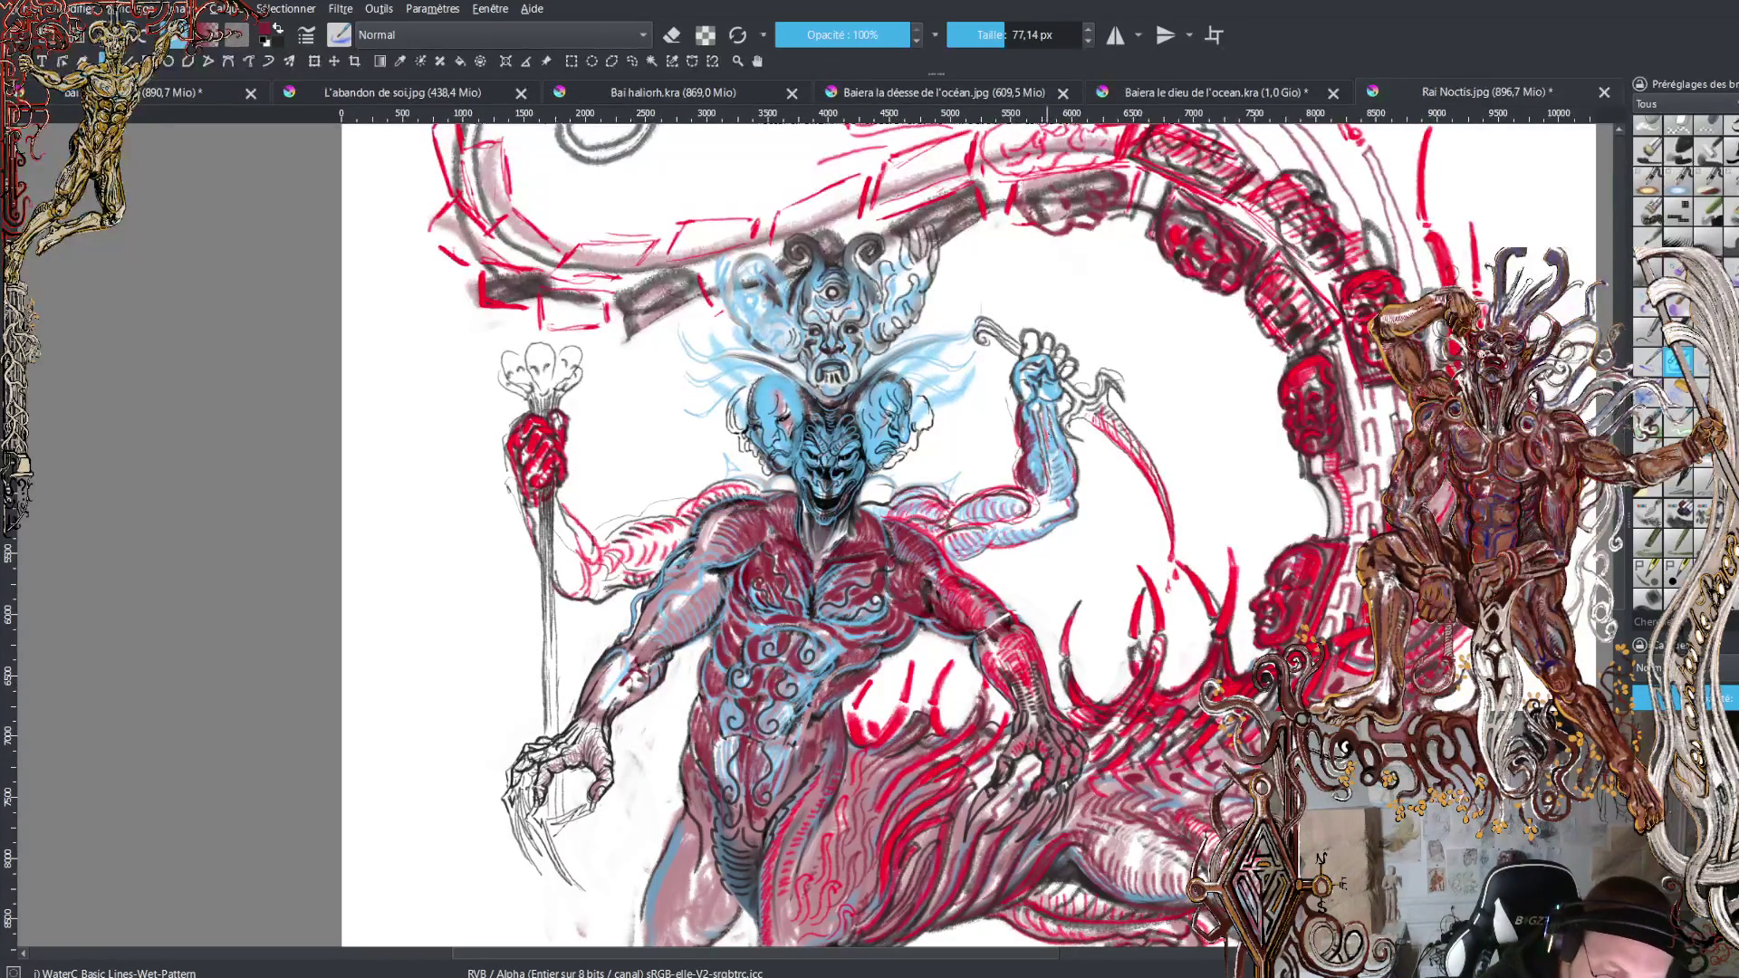
left_click_drag(1019, 400, 1013, 369)
left_click_drag(1021, 380, 1038, 350)
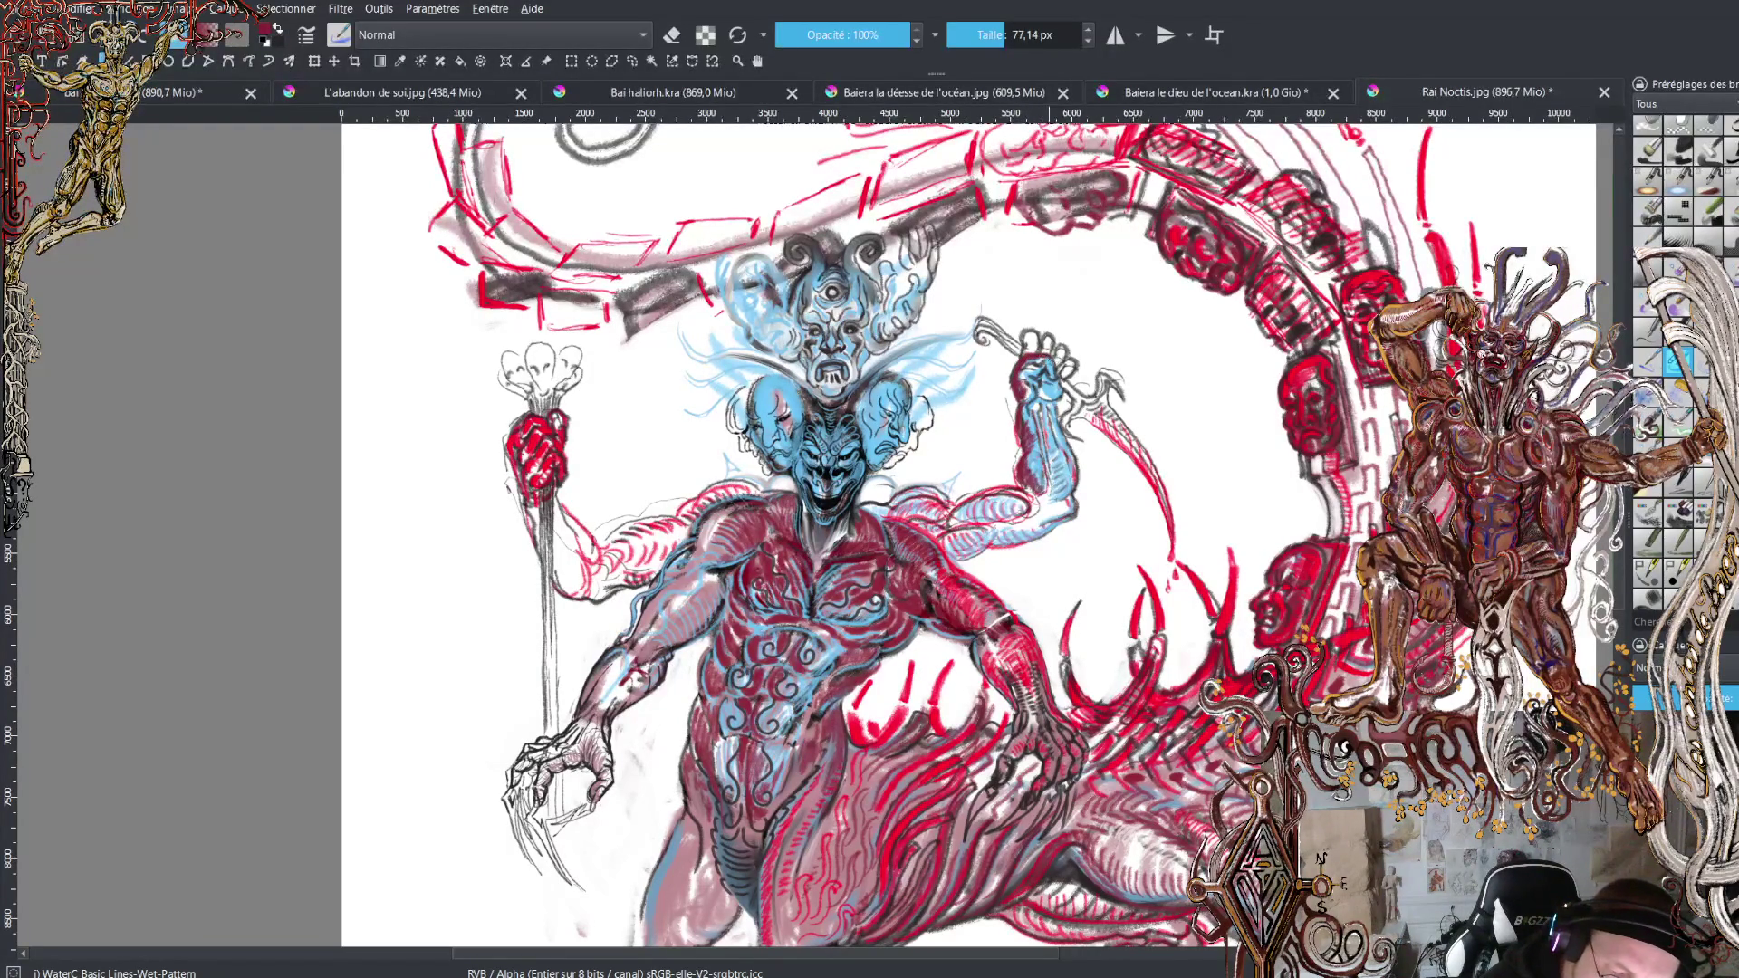
left_click_drag(1053, 379, 1045, 355)
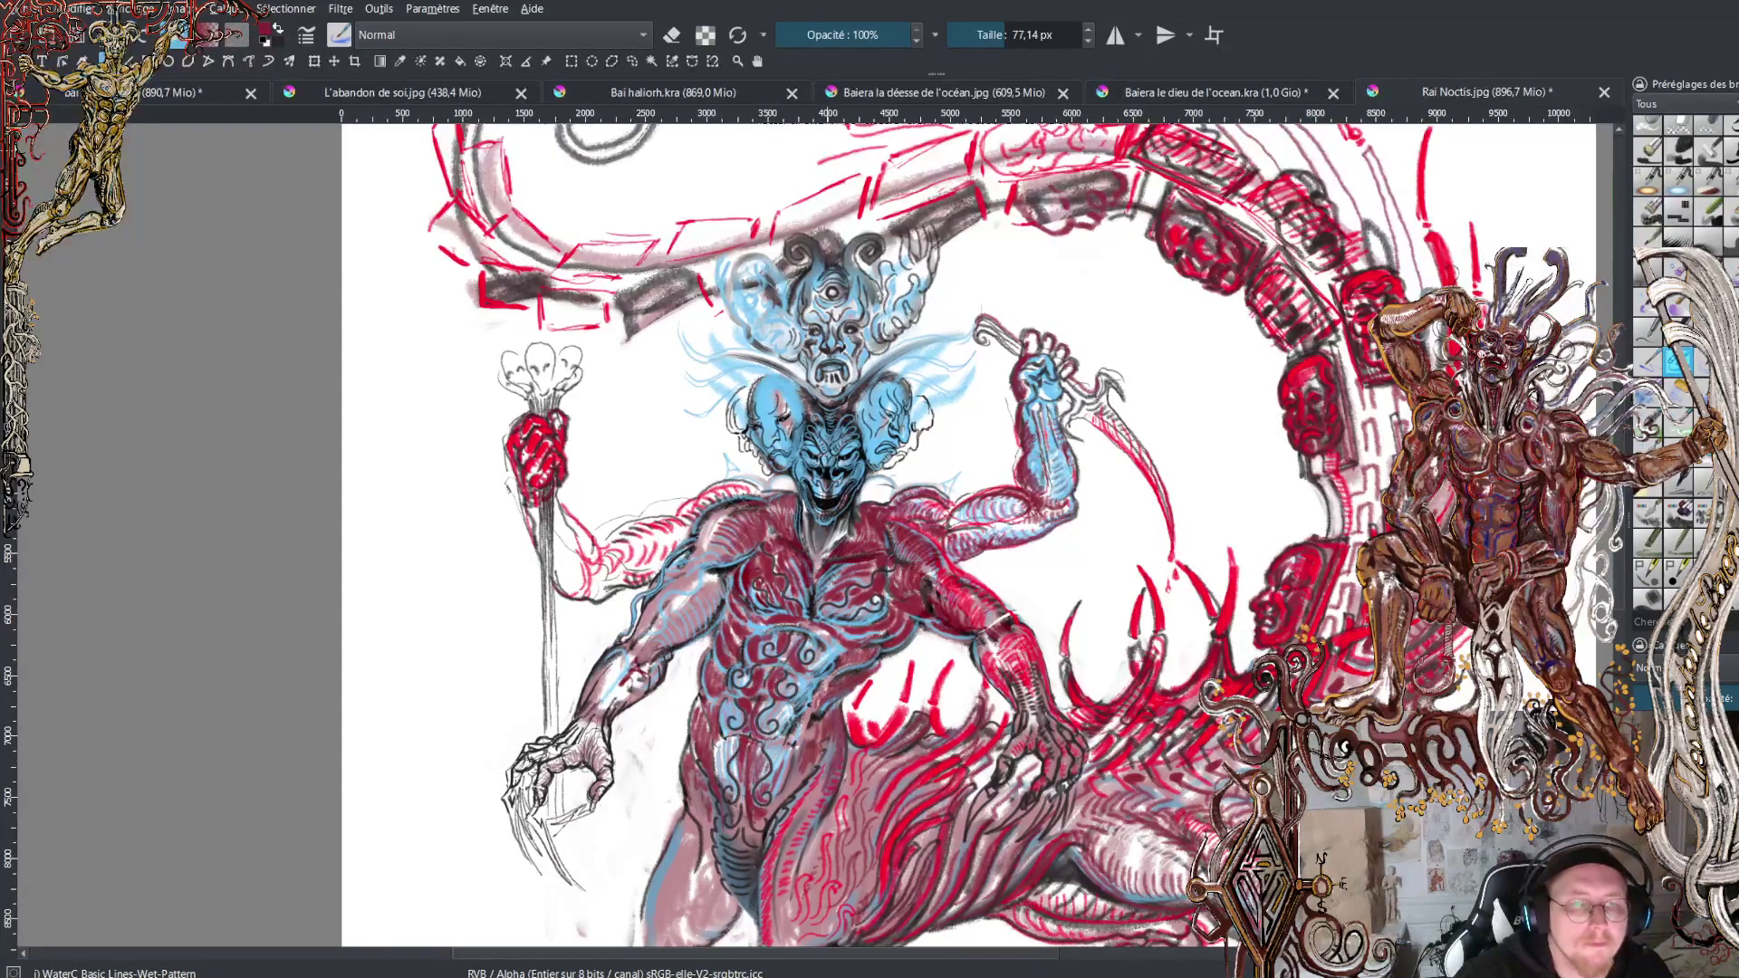
mouse_move(906, 544)
left_mouse_down()
mouse_move(933, 535)
mouse_move(697, 290)
left_mouse_up()
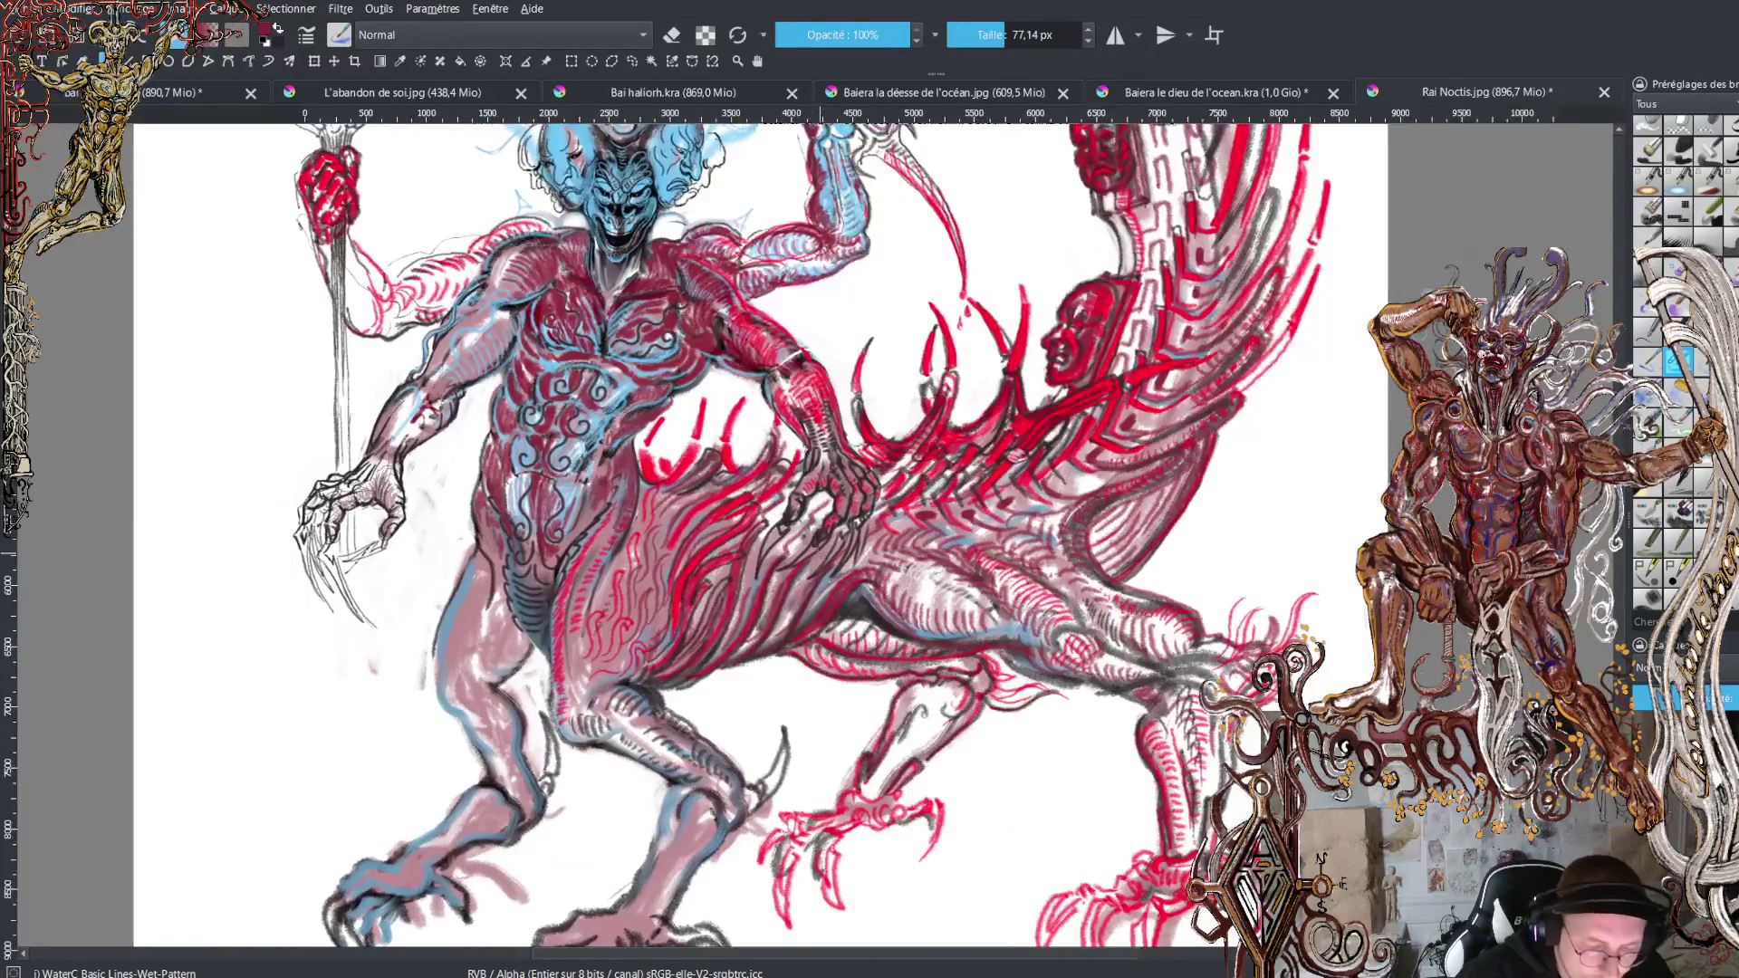
Scroll and zoom up to the top of the canvas where the tail spiral ends.
scroll(815, 453, "up", 2)
scroll(816, 453, "up", 2)
scroll(990, 603, "up", 2)
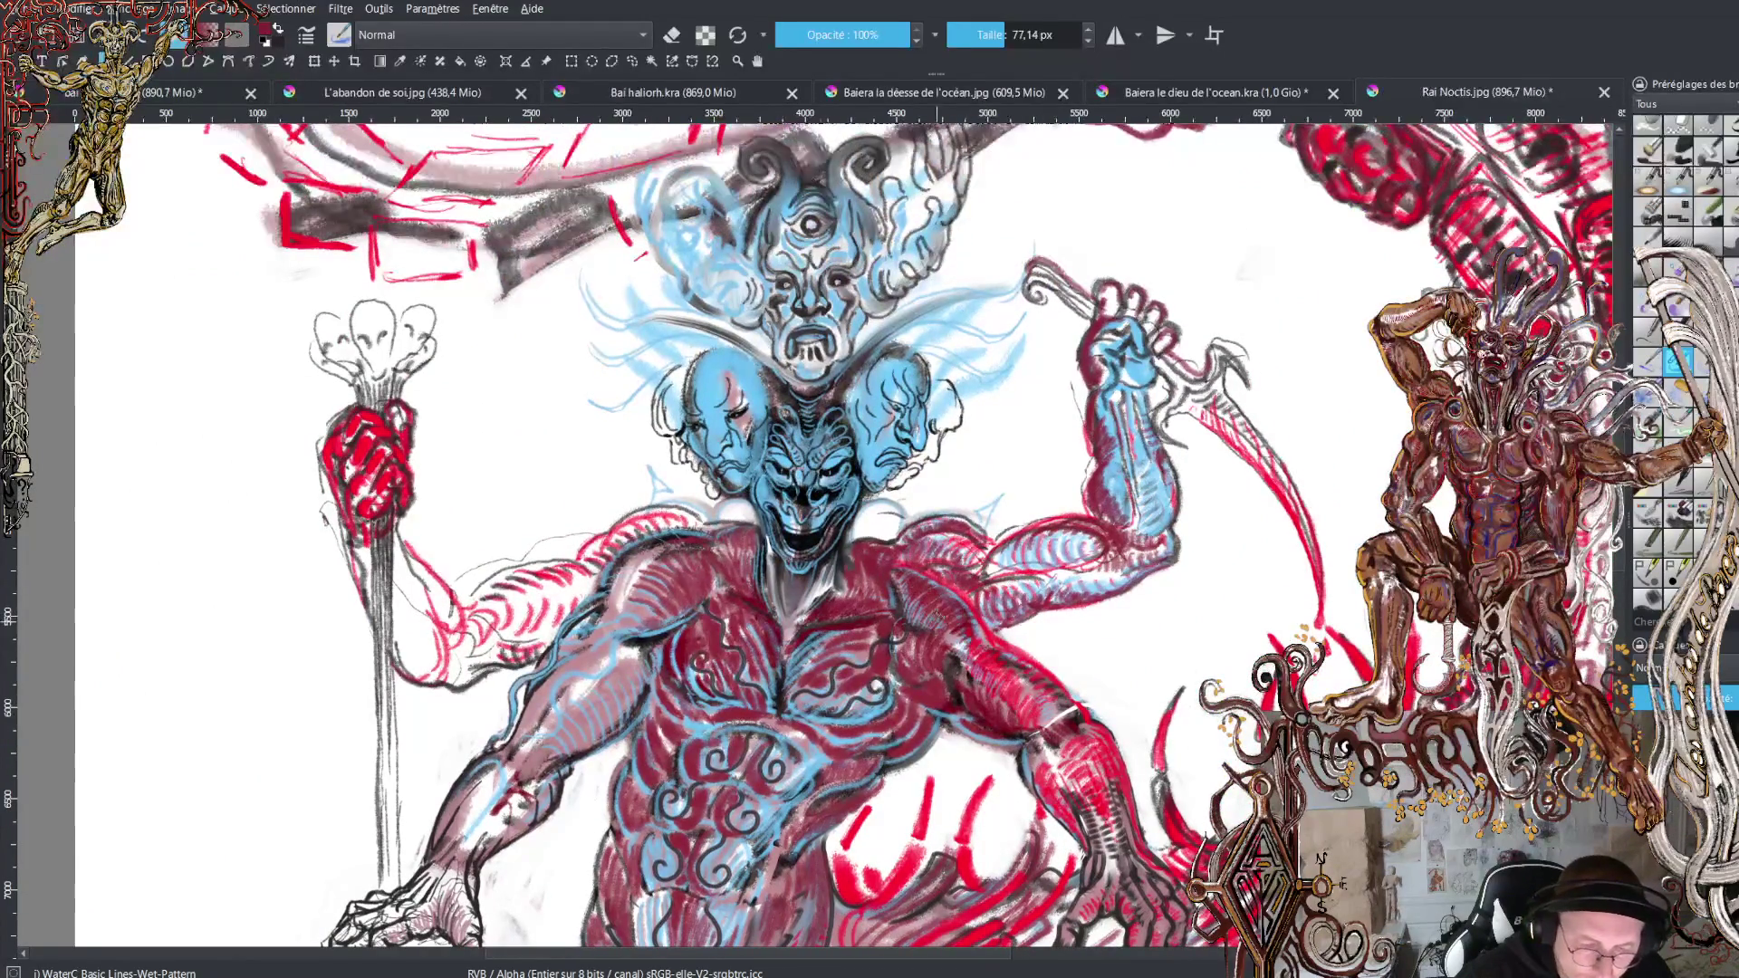
scroll(1025, 621, "down", 2)
scroll(879, 535, "up", 5)
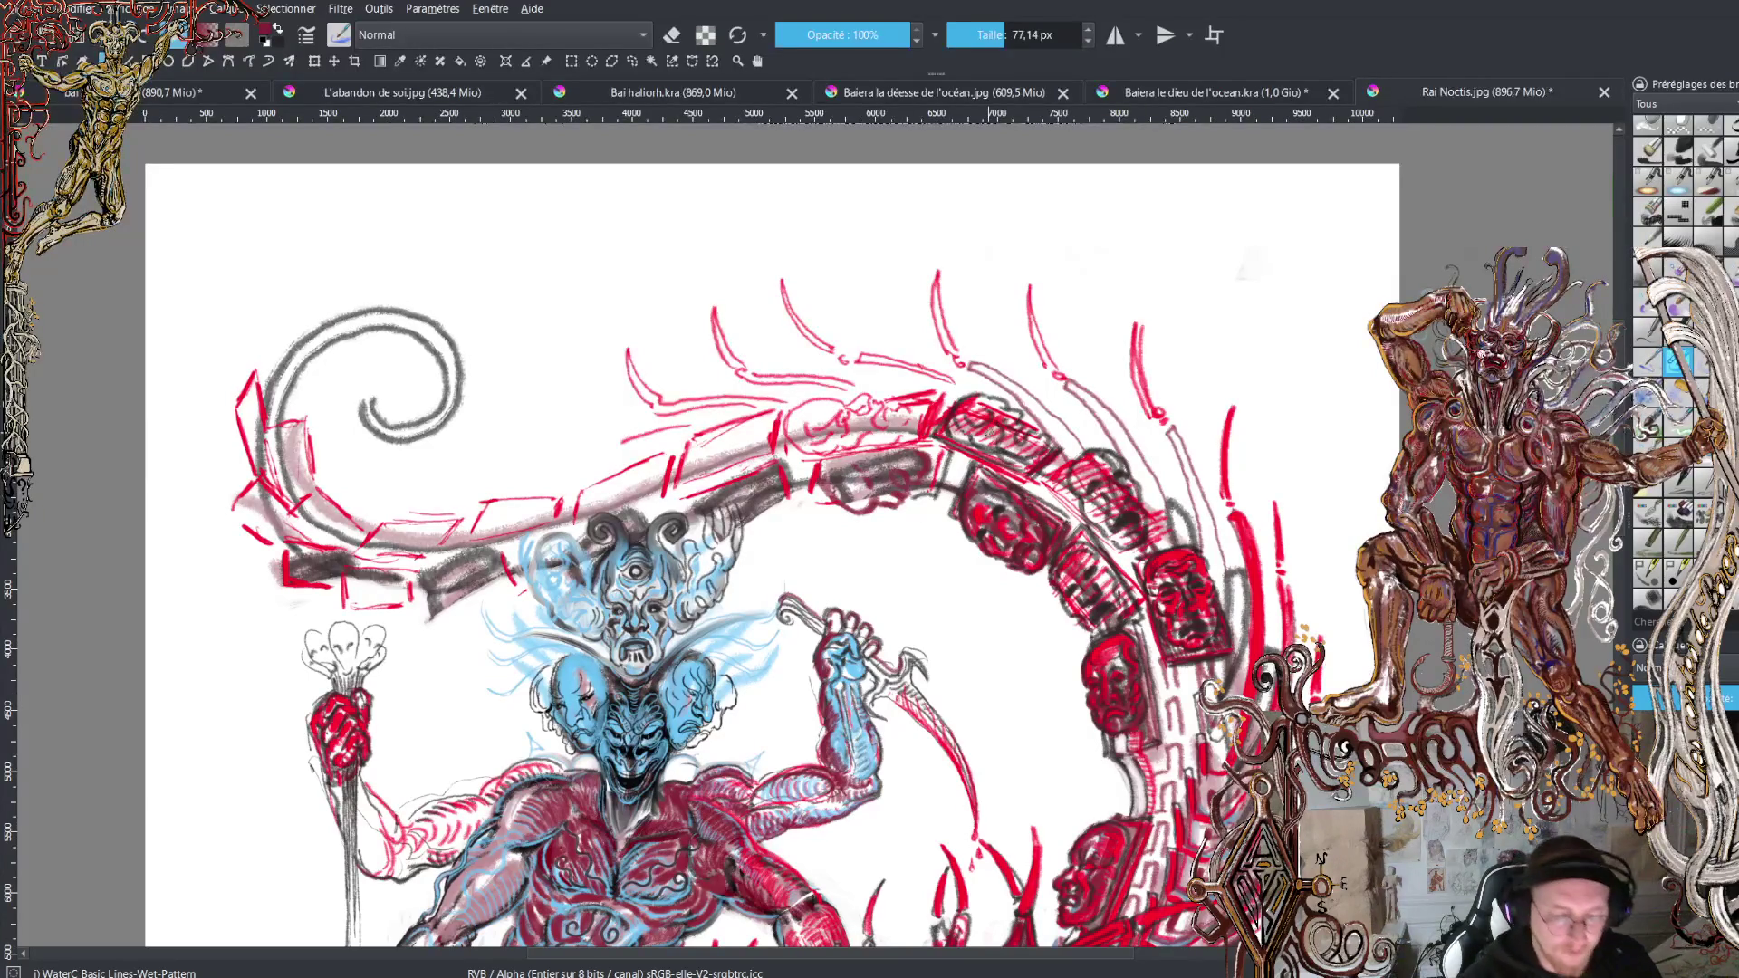
left_click(368, 398)
Draw a small hooked face inside the spiral's tip and hatch around the spiral's edges.
mouse_move(354, 372)
left_mouse_down()
mouse_move(379, 377)
mouse_move(362, 375)
mouse_move(387, 346)
mouse_move(379, 365)
left_mouse_up()
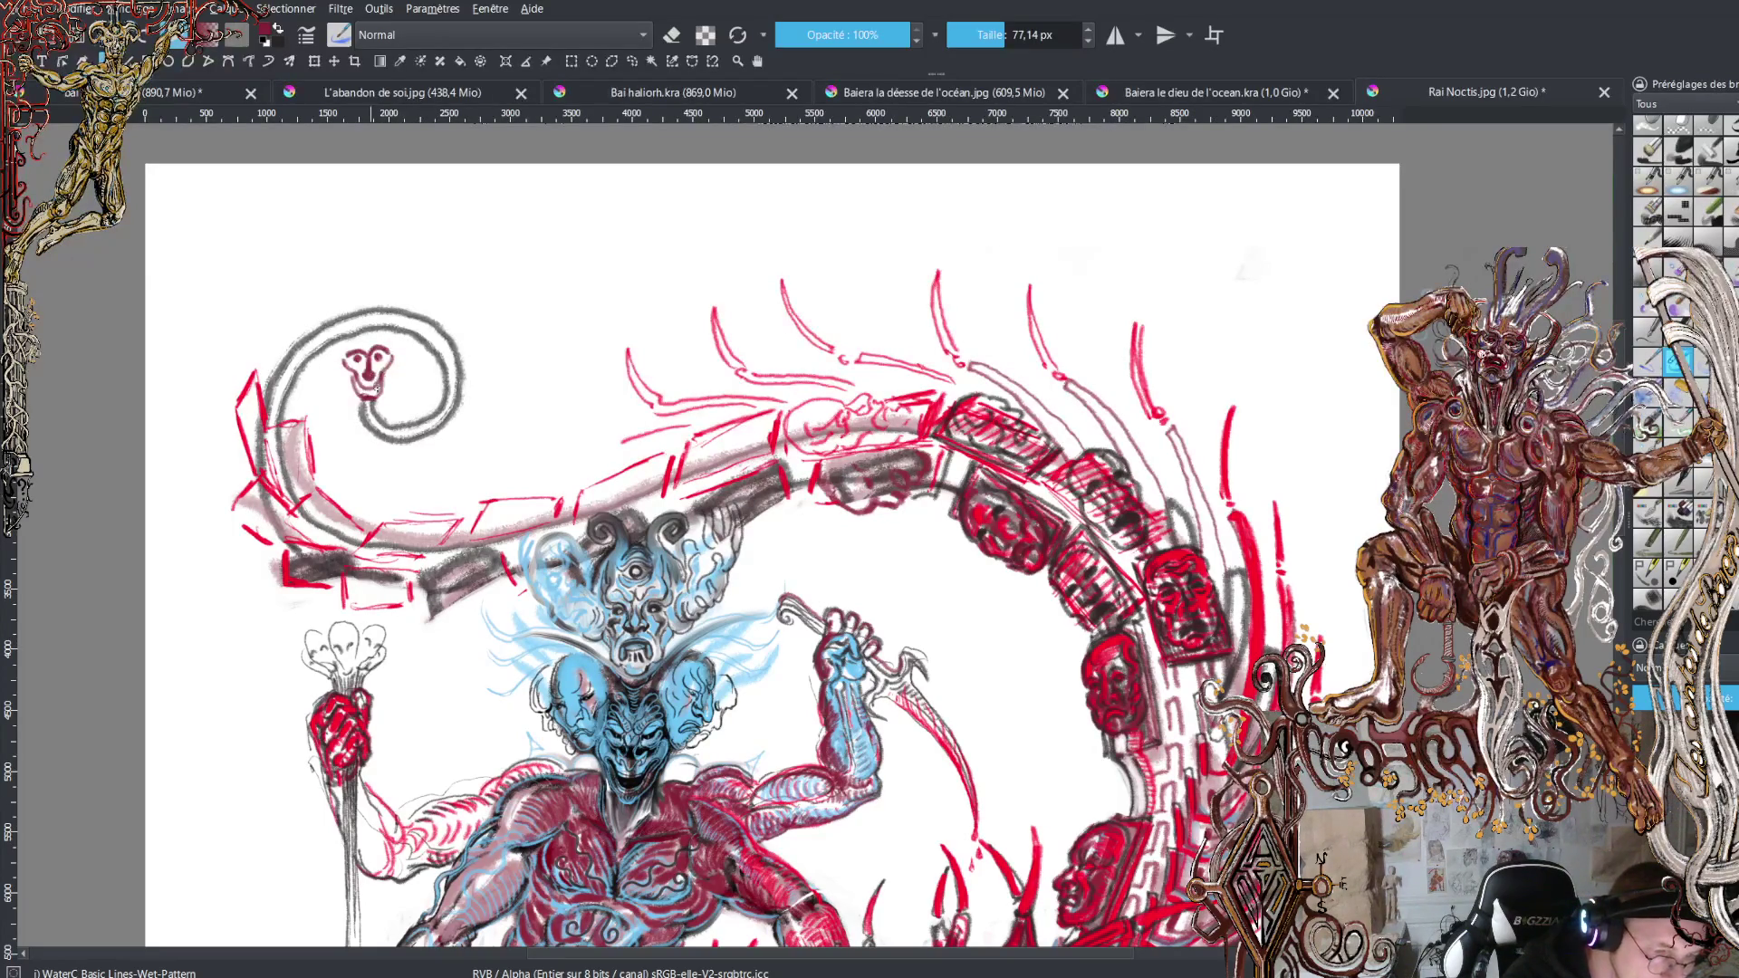
mouse_move(356, 396)
left_mouse_down()
mouse_move(329, 360)
mouse_move(333, 290)
mouse_move(348, 311)
mouse_move(369, 246)
mouse_move(367, 304)
mouse_move(405, 303)
mouse_move(381, 396)
left_mouse_up()
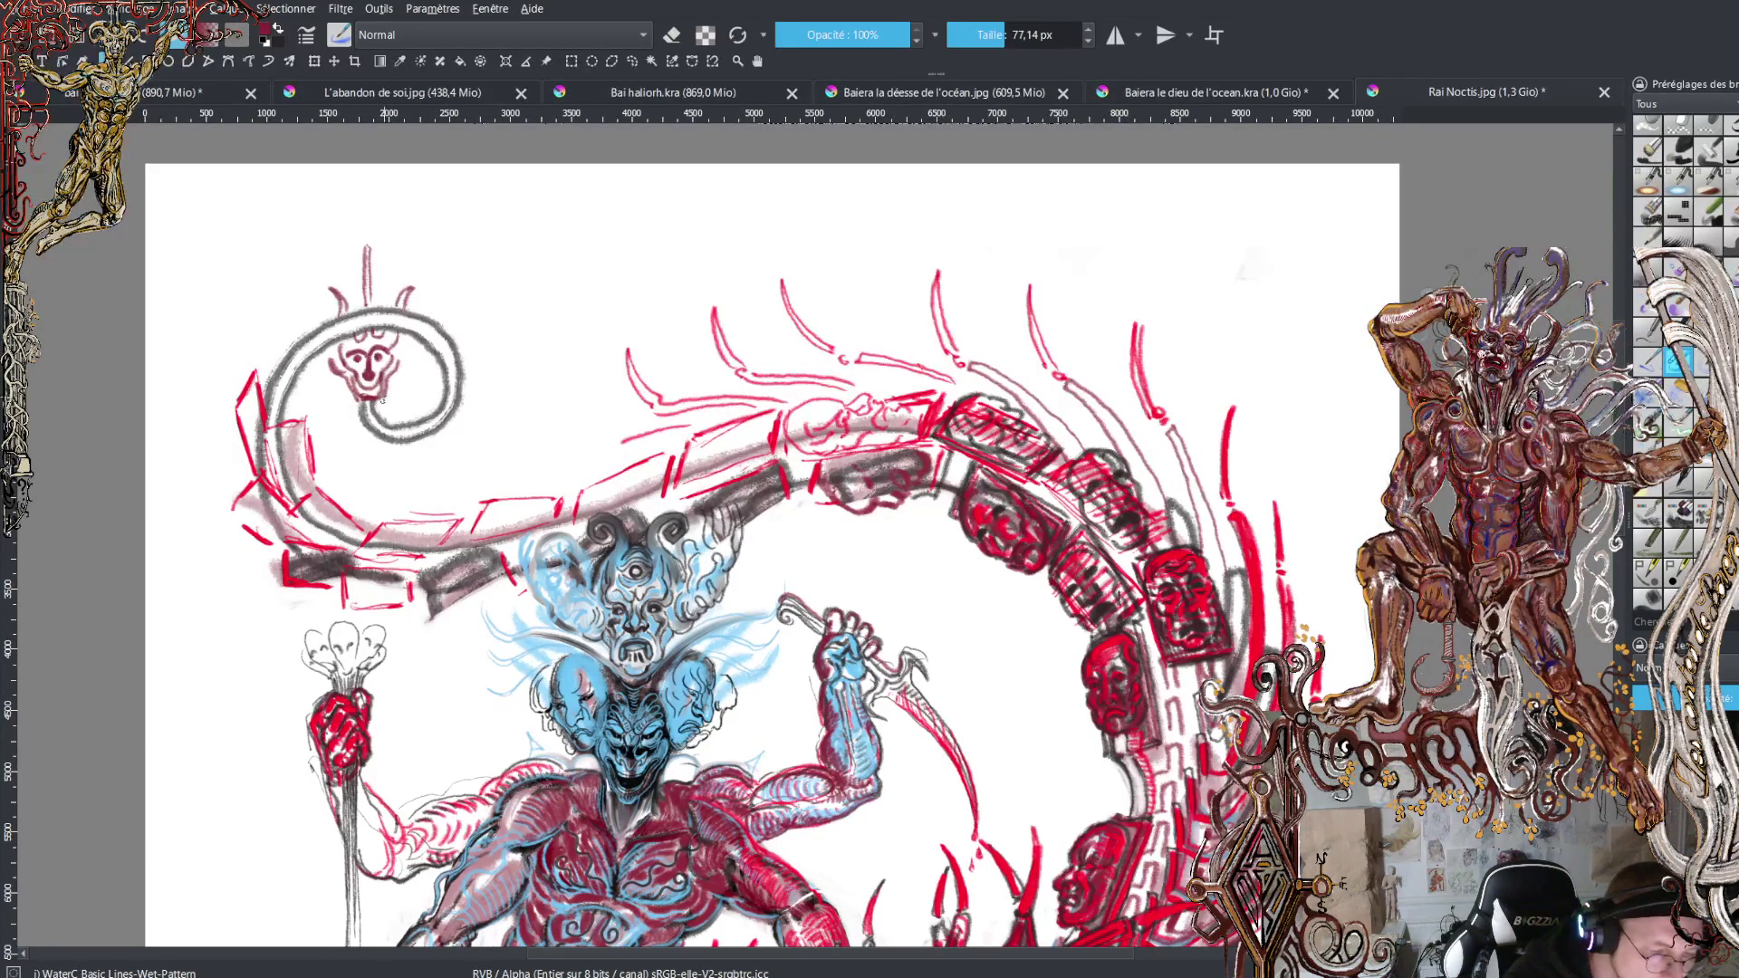
mouse_move(363, 402)
left_mouse_down()
mouse_move(406, 444)
mouse_move(445, 408)
left_mouse_up()
left_click_drag(438, 406, 455, 392)
left_click_drag(448, 388, 445, 349)
mouse_move(451, 359)
left_mouse_down()
mouse_move(398, 306)
mouse_move(306, 341)
left_mouse_up()
left_click_drag(311, 360, 285, 363)
left_click_drag(294, 380, 273, 376)
mouse_move(286, 399)
left_mouse_down()
mouse_move(265, 389)
mouse_move(333, 431)
mouse_move(291, 390)
left_mouse_up()
left_click_drag(312, 404, 292, 372)
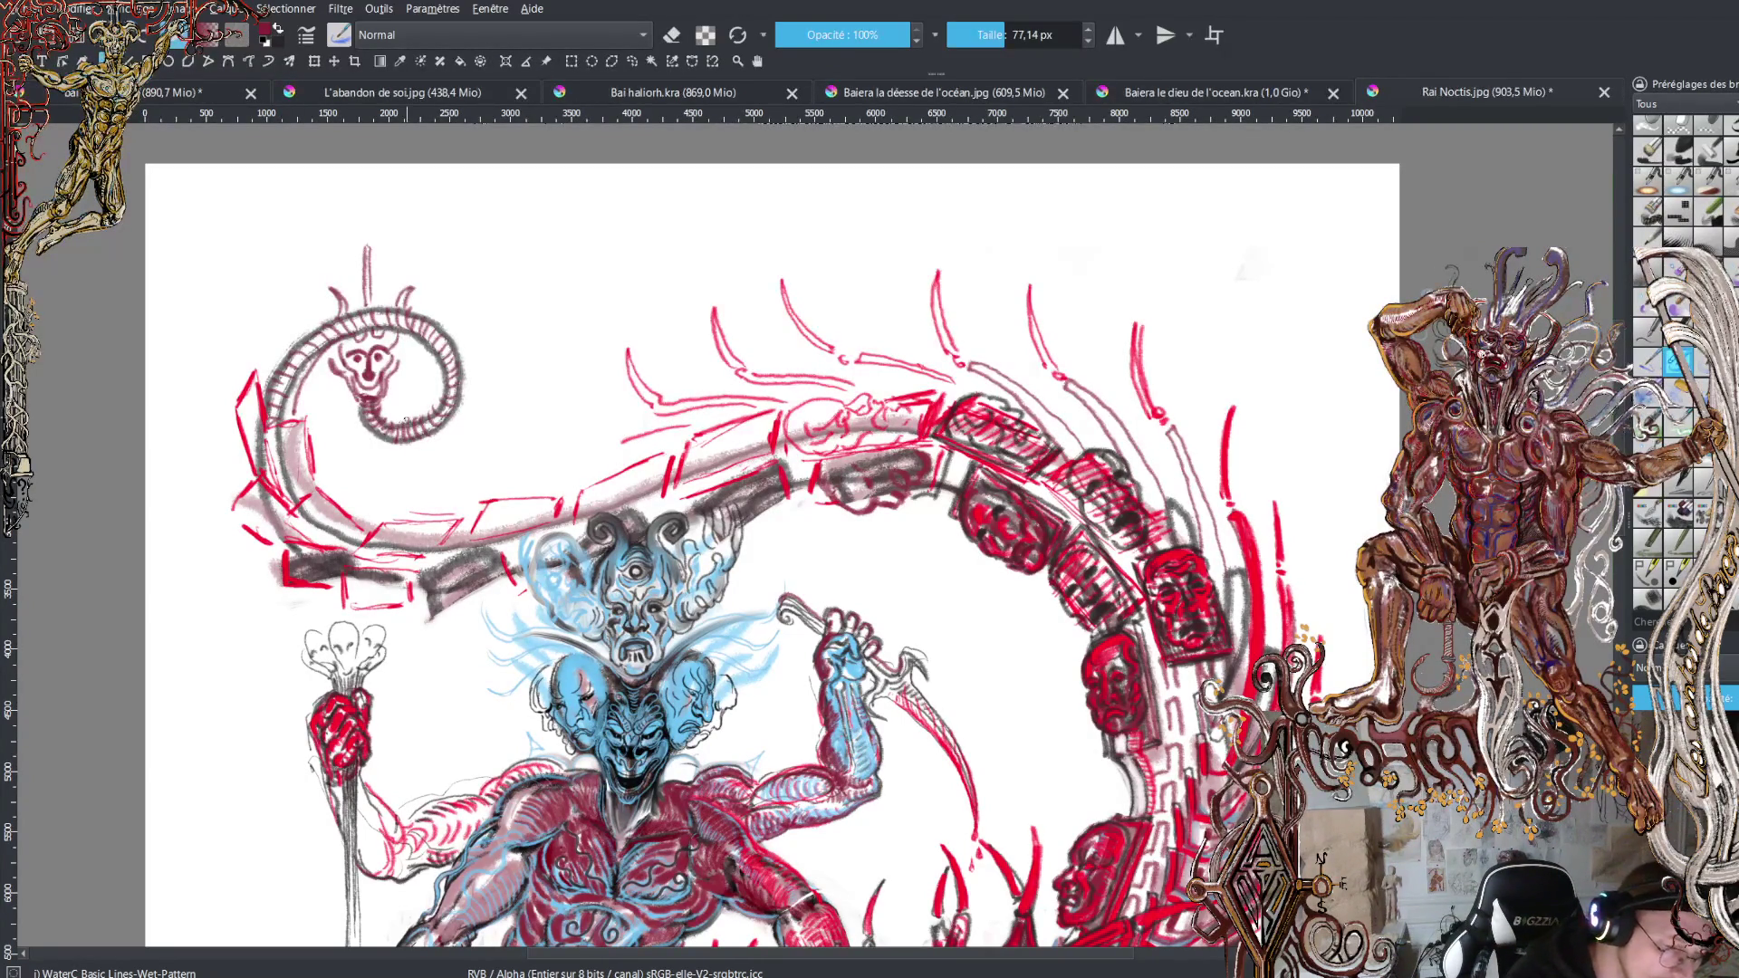
Trace the spiral's upper, left and right arcs with a grey pencil outline.
left_click_drag(295, 418, 407, 332)
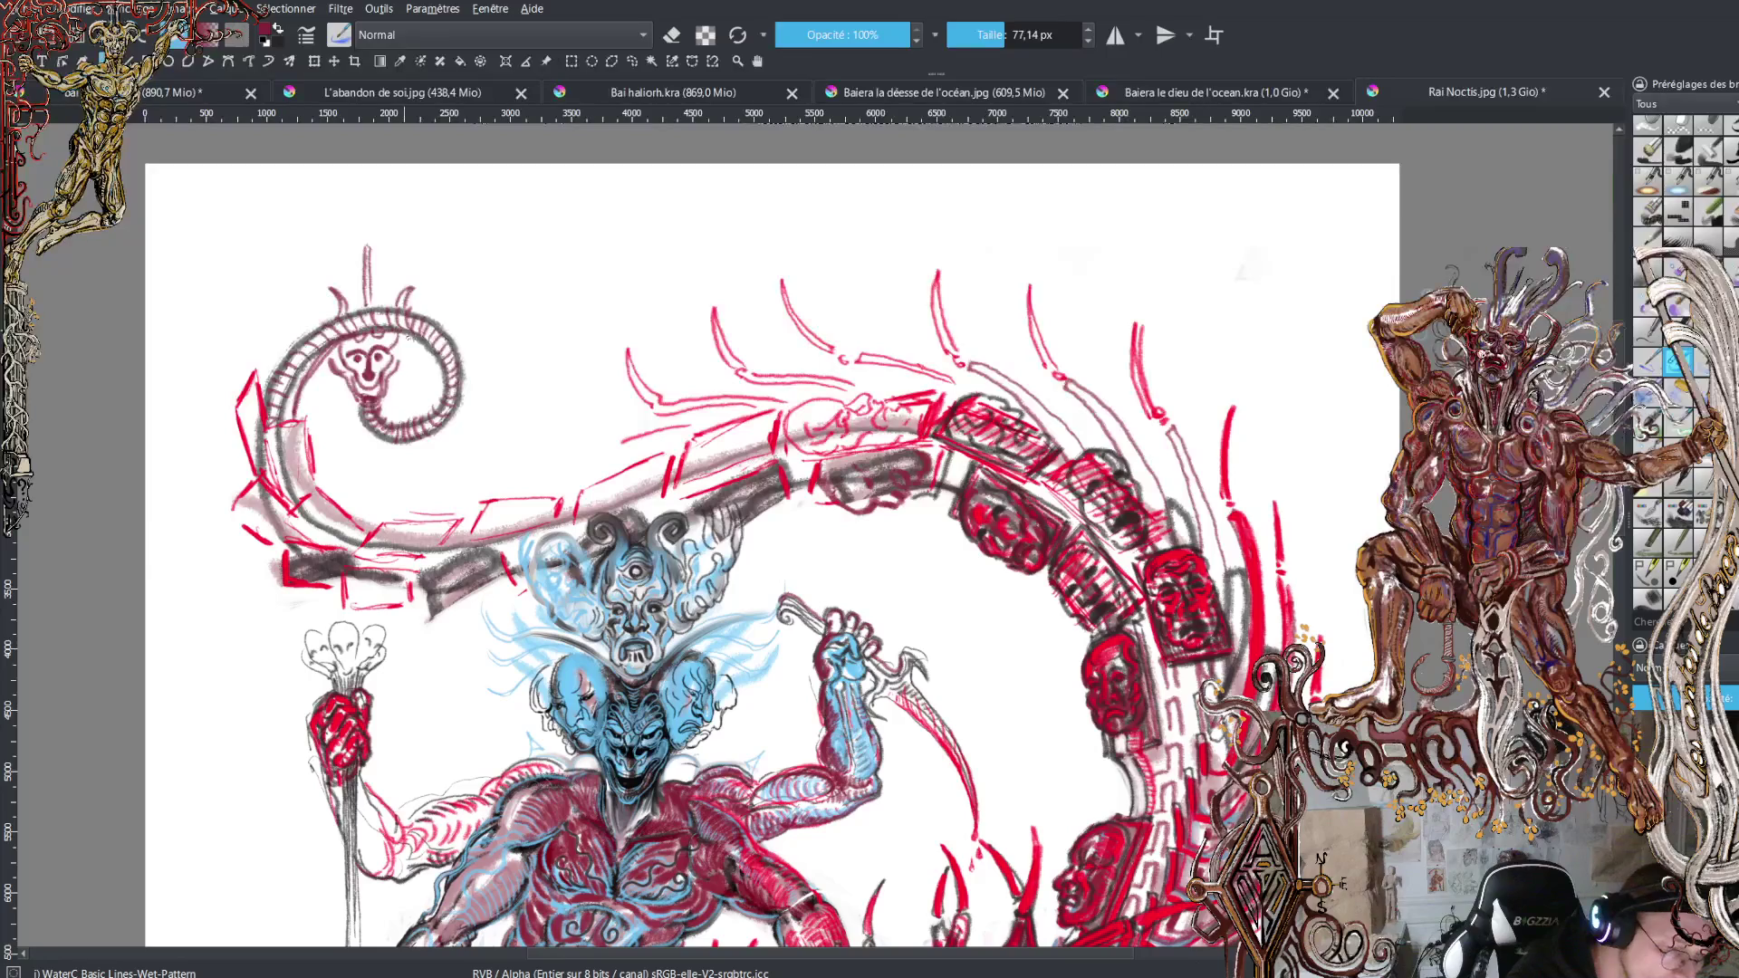
left_click_drag(321, 368, 448, 390)
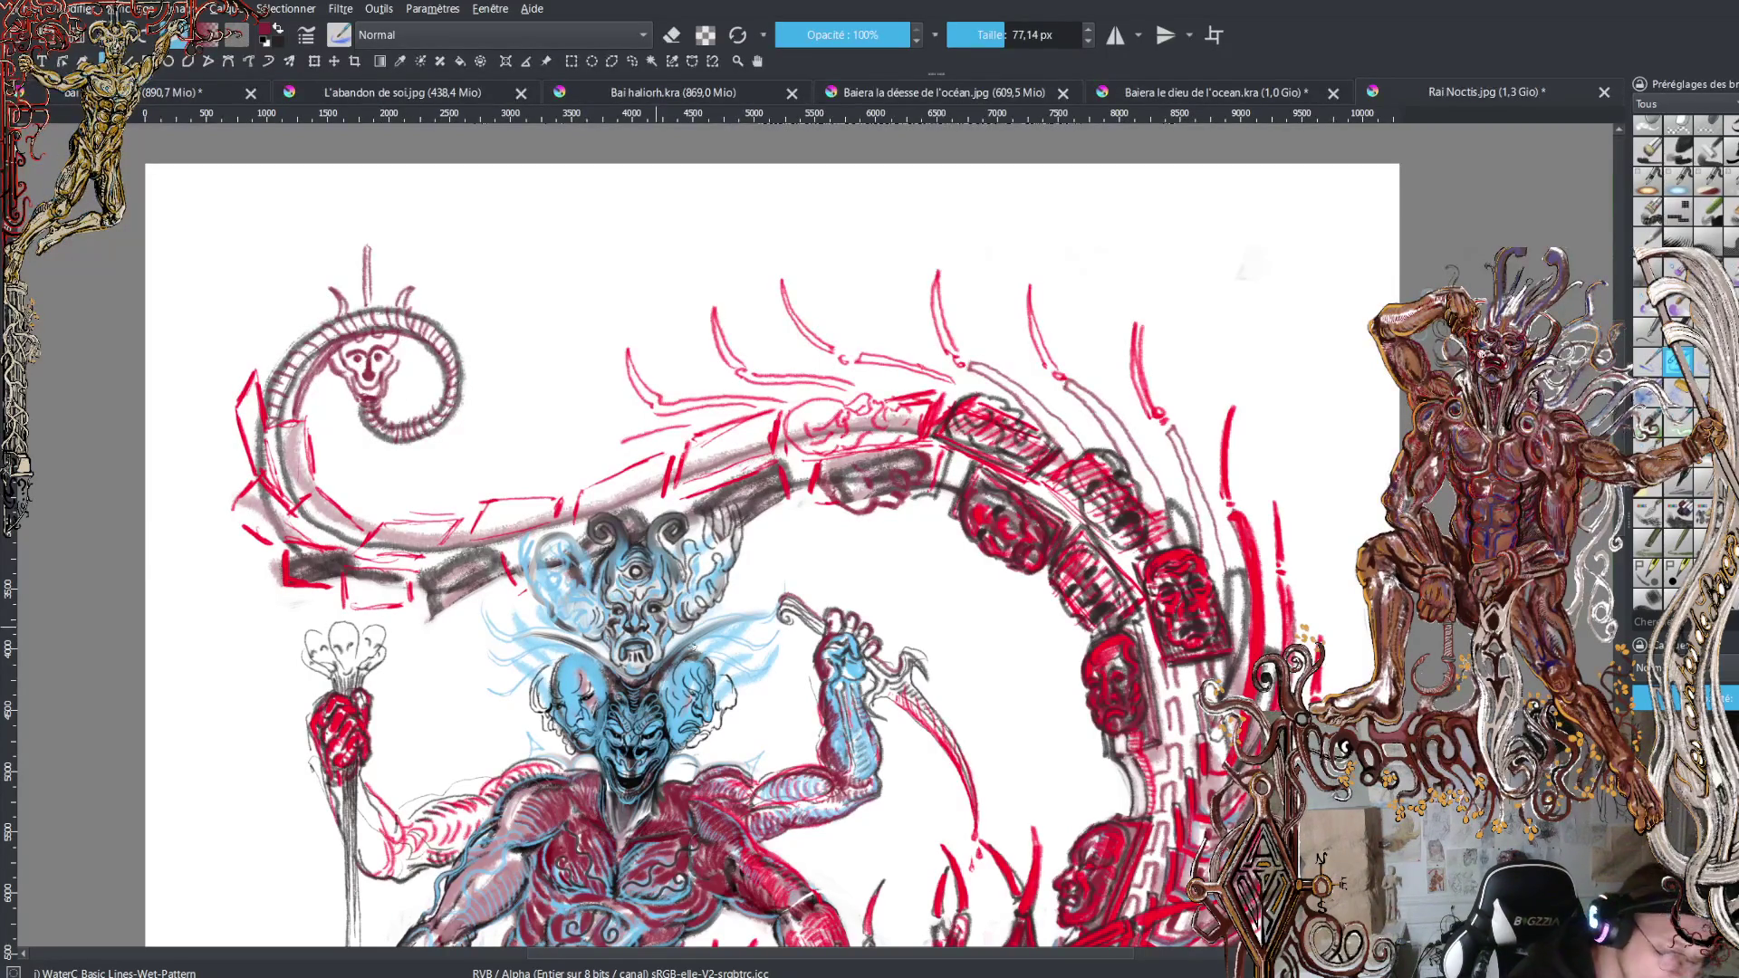
left_click_drag(891, 958, 742, 957)
scroll(1069, 534, "down", 2)
Zoom in on the torso and lay one light blended stroke over the red forearm lines.
scroll(1069, 534, "down", 4)
scroll(1069, 534, "down", 2)
scroll(813, 523, "up", 1)
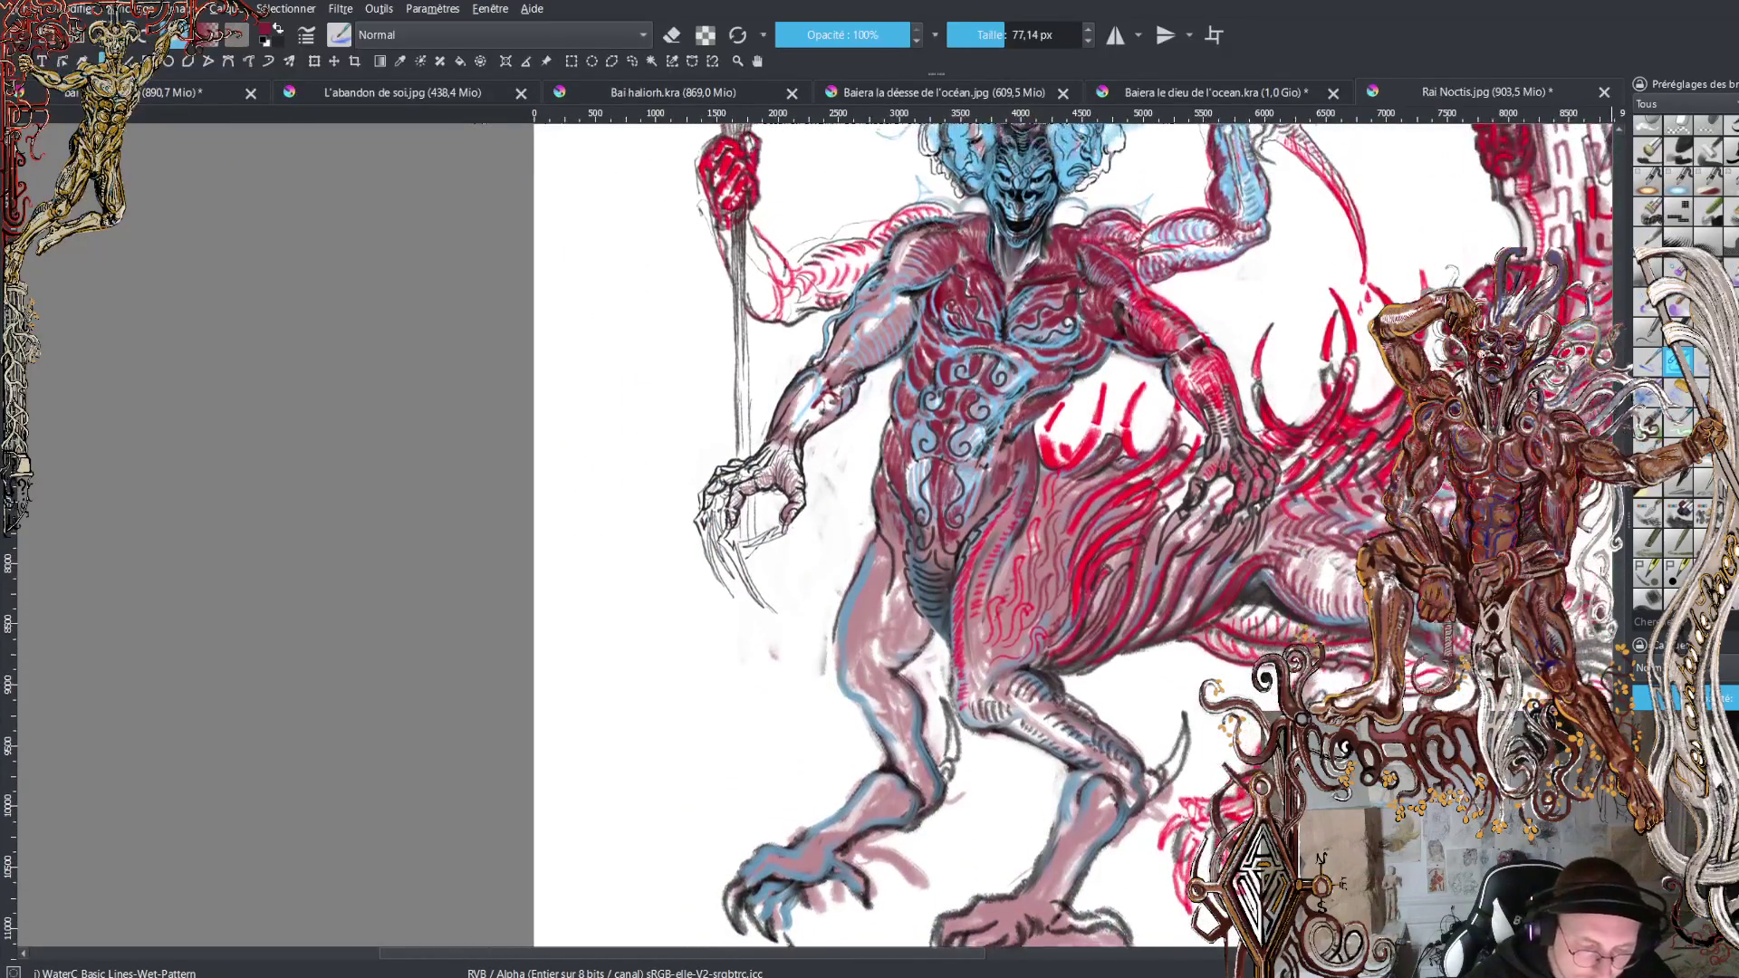
scroll(813, 523, "up", 1)
scroll(813, 522, "up", 1)
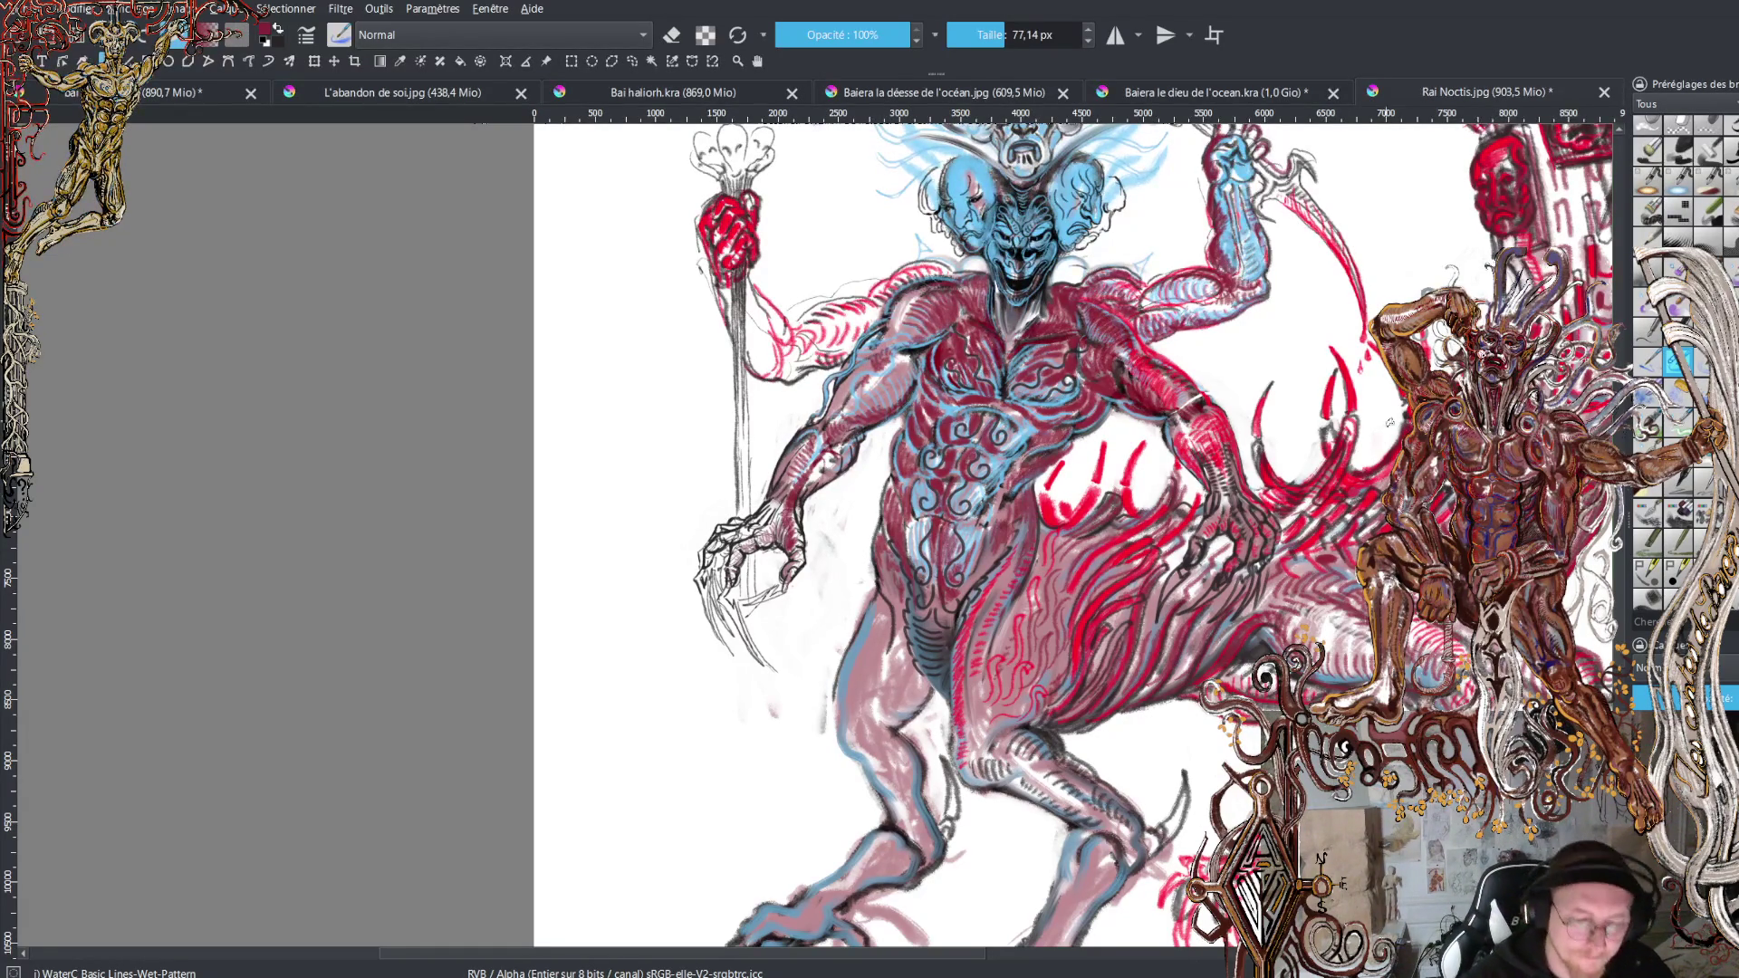
key("plus")
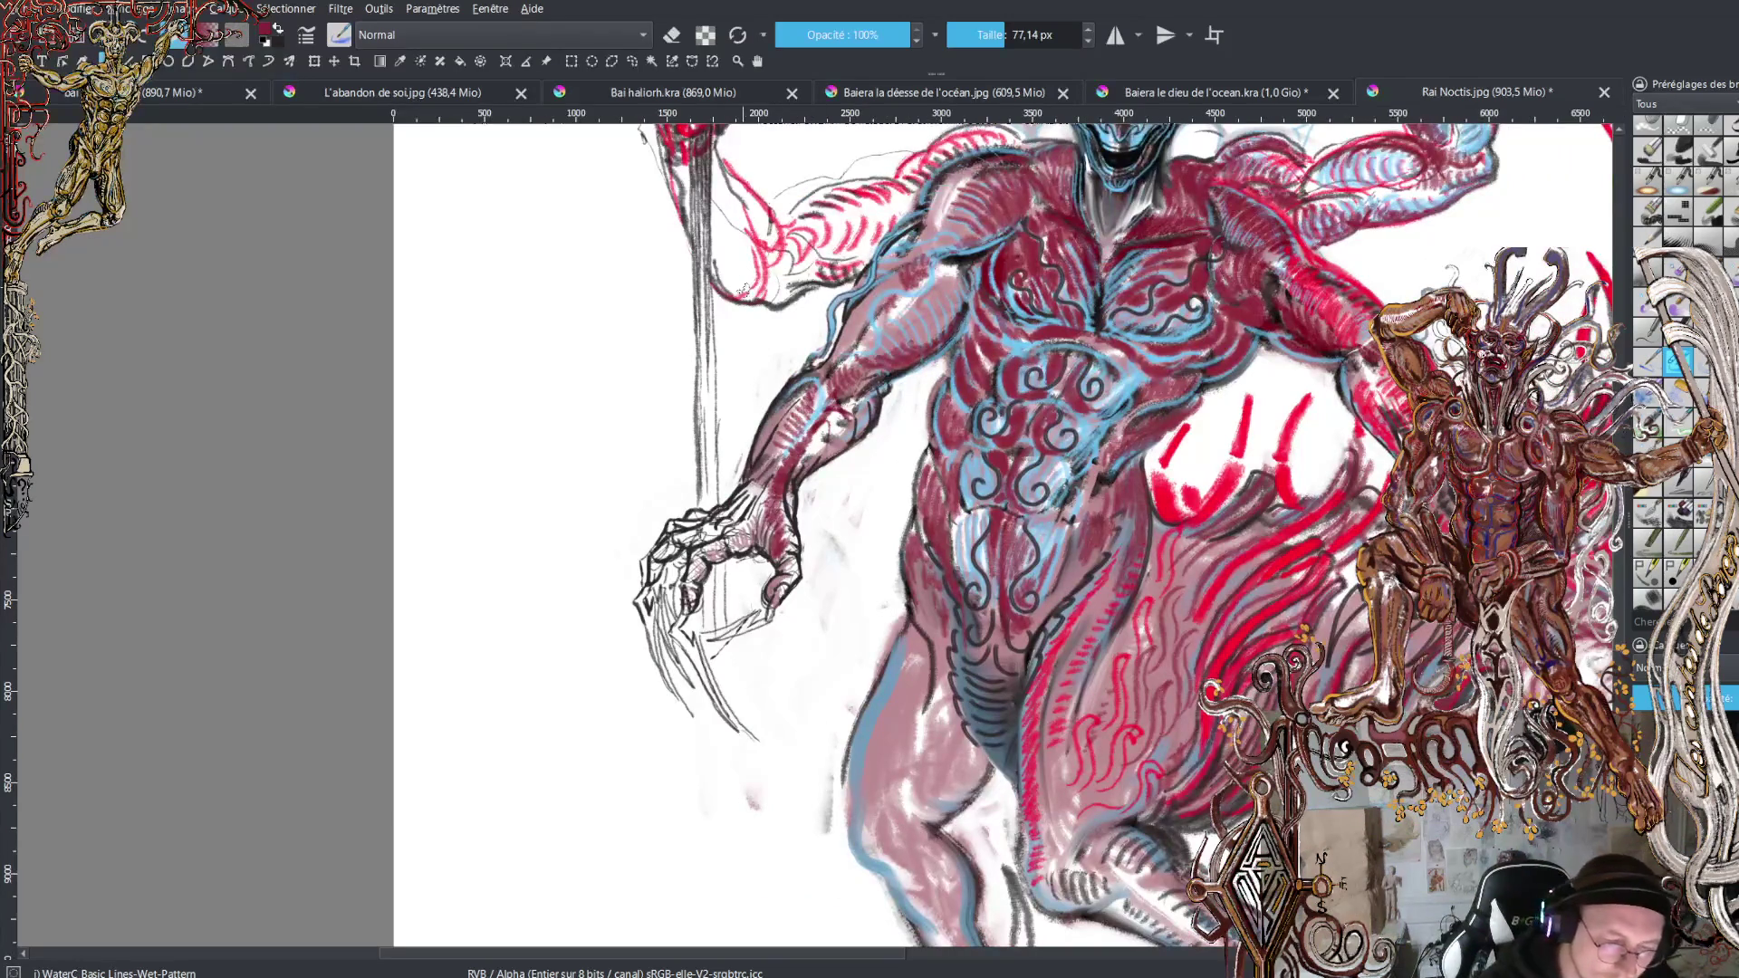
mouse_move(739, 292)
left_mouse_down()
mouse_move(718, 175)
mouse_move(802, 283)
mouse_move(811, 249)
mouse_move(857, 271)
mouse_move(838, 266)
mouse_move(874, 262)
mouse_move(889, 225)
left_mouse_up()
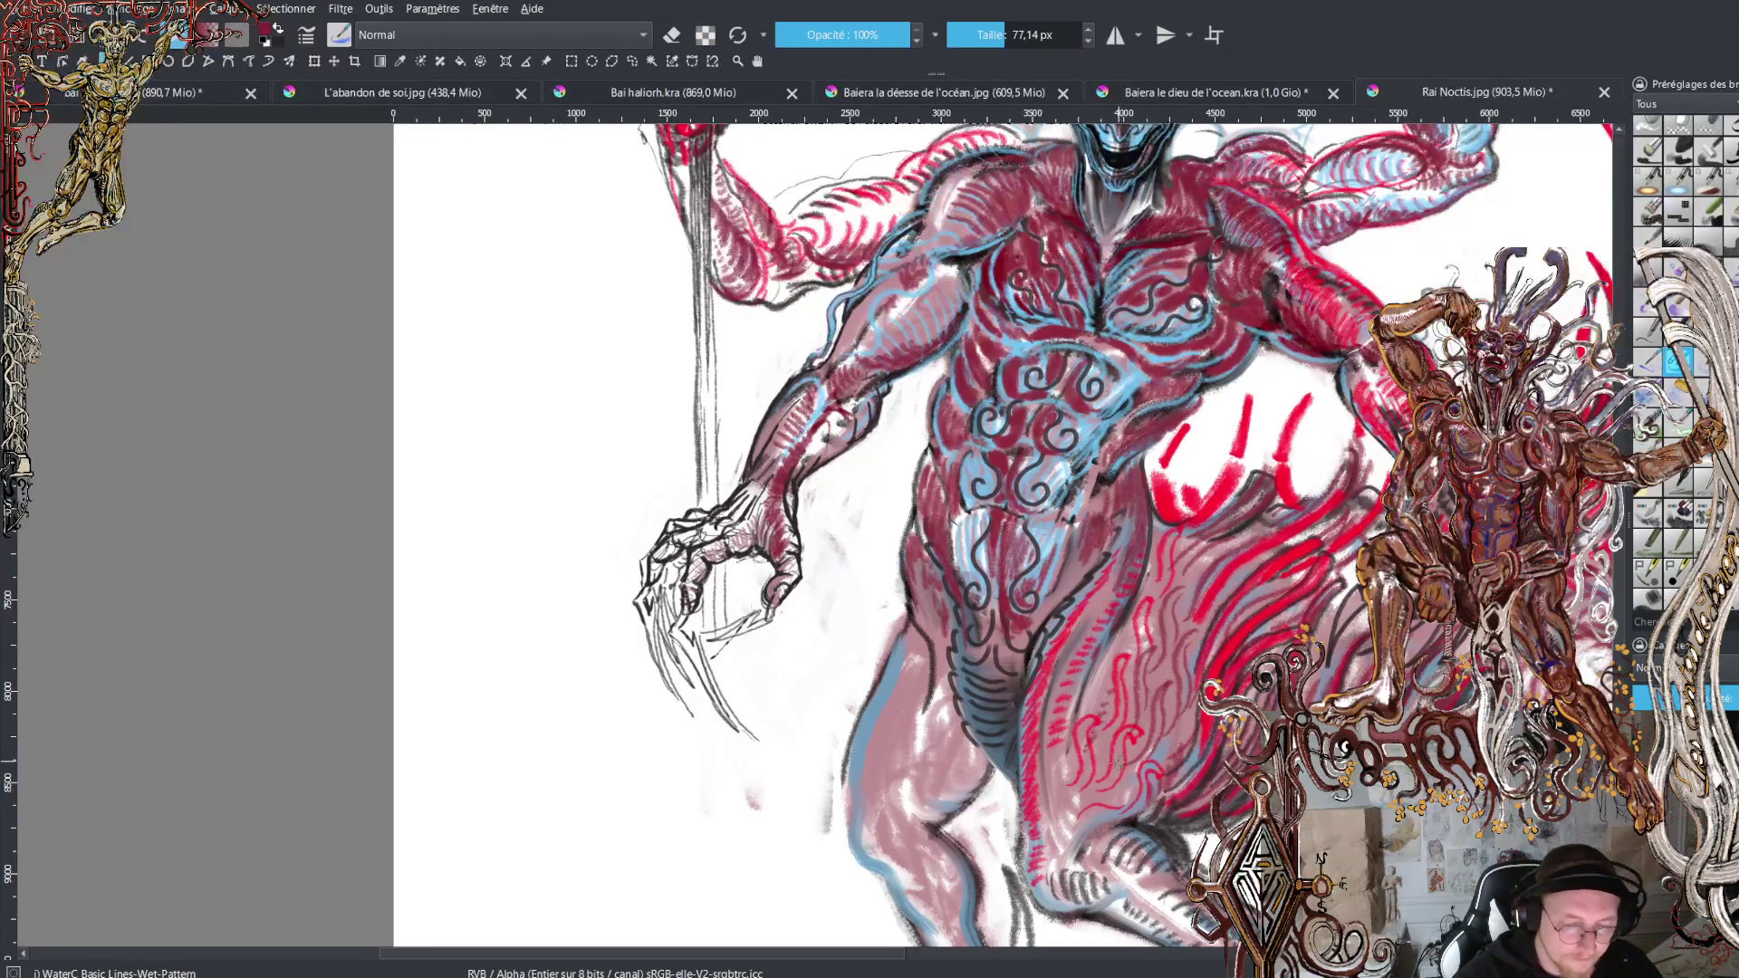
Zoom out to review the whole demon figure, then save the drawing with Ctrl+S.
scroll(996, 534, "down", 10)
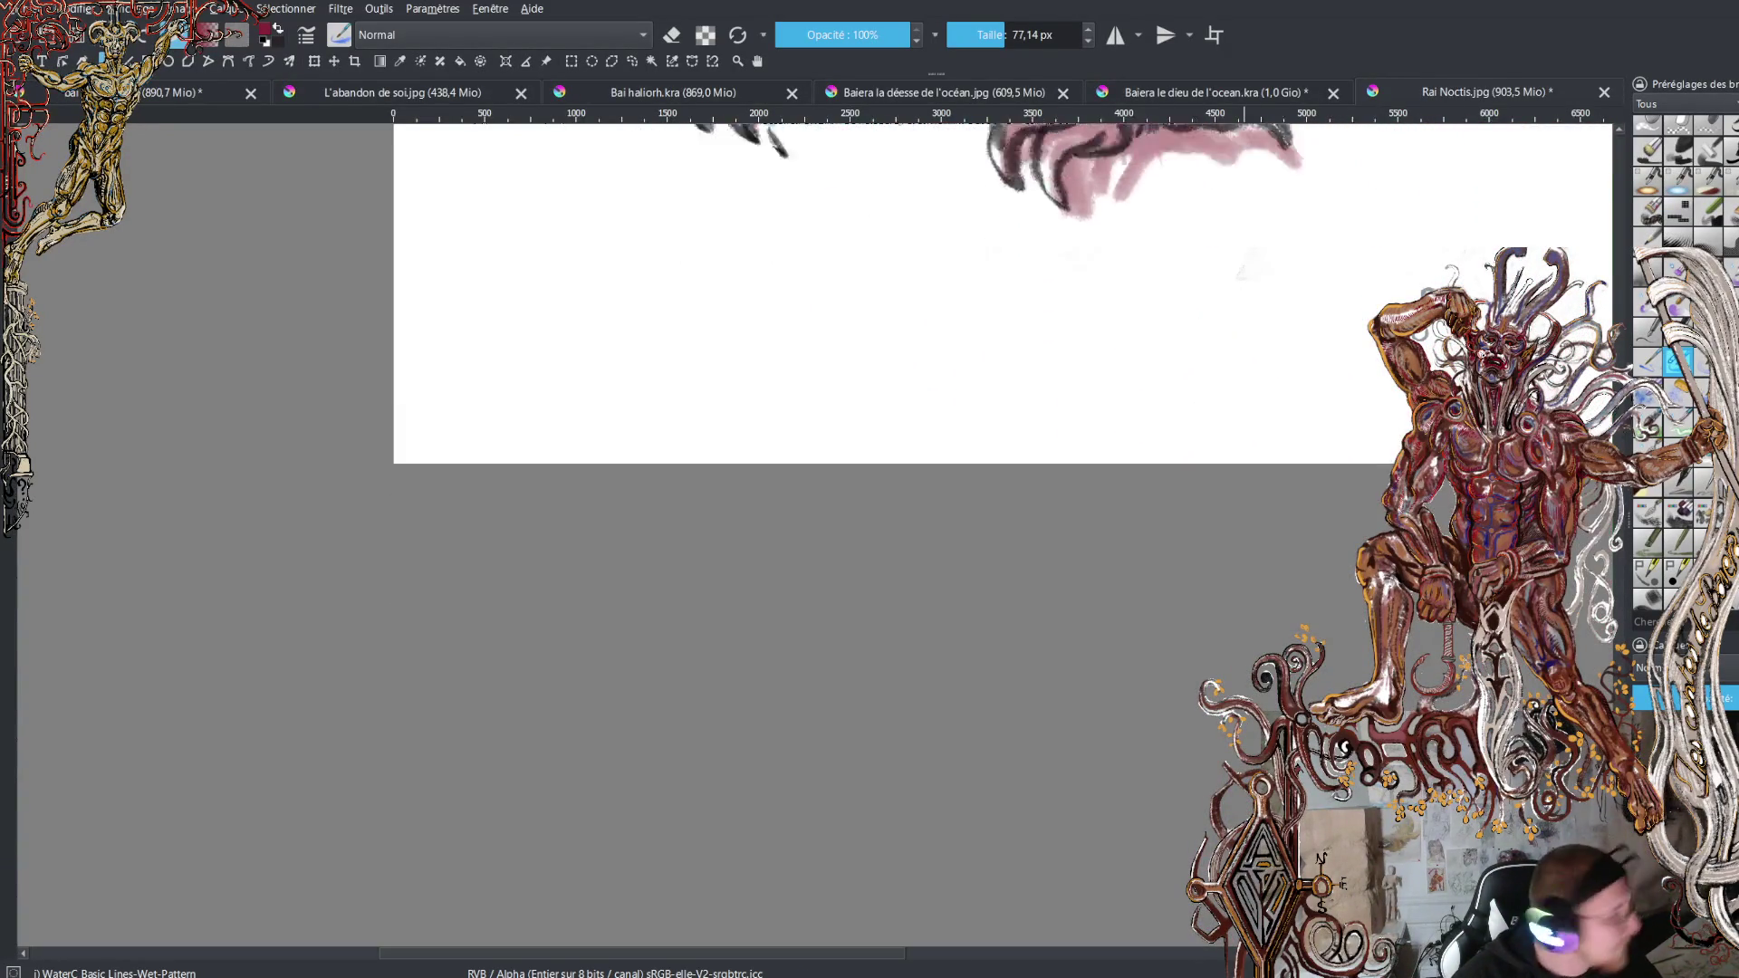
scroll(996, 534, "up", 3)
scroll(1624, 530, "down", 5)
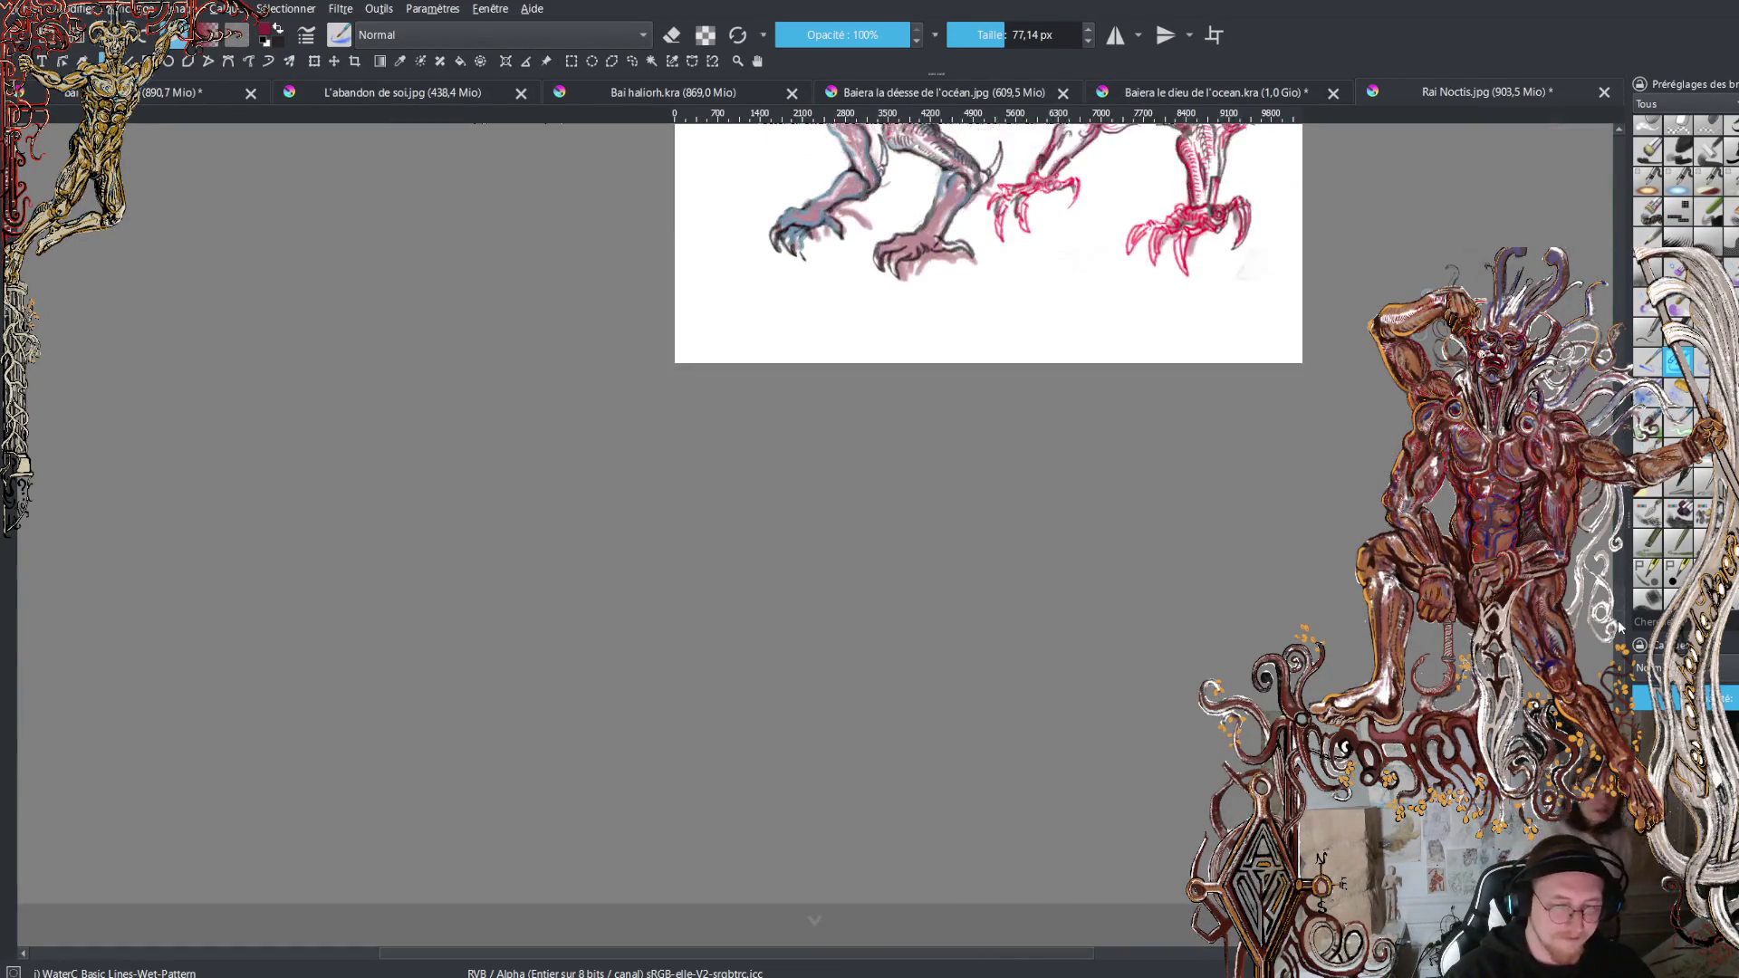
scroll(1625, 530, "up", 3)
scroll(1624, 530, "up", 3)
scroll(1624, 453, "up", 2)
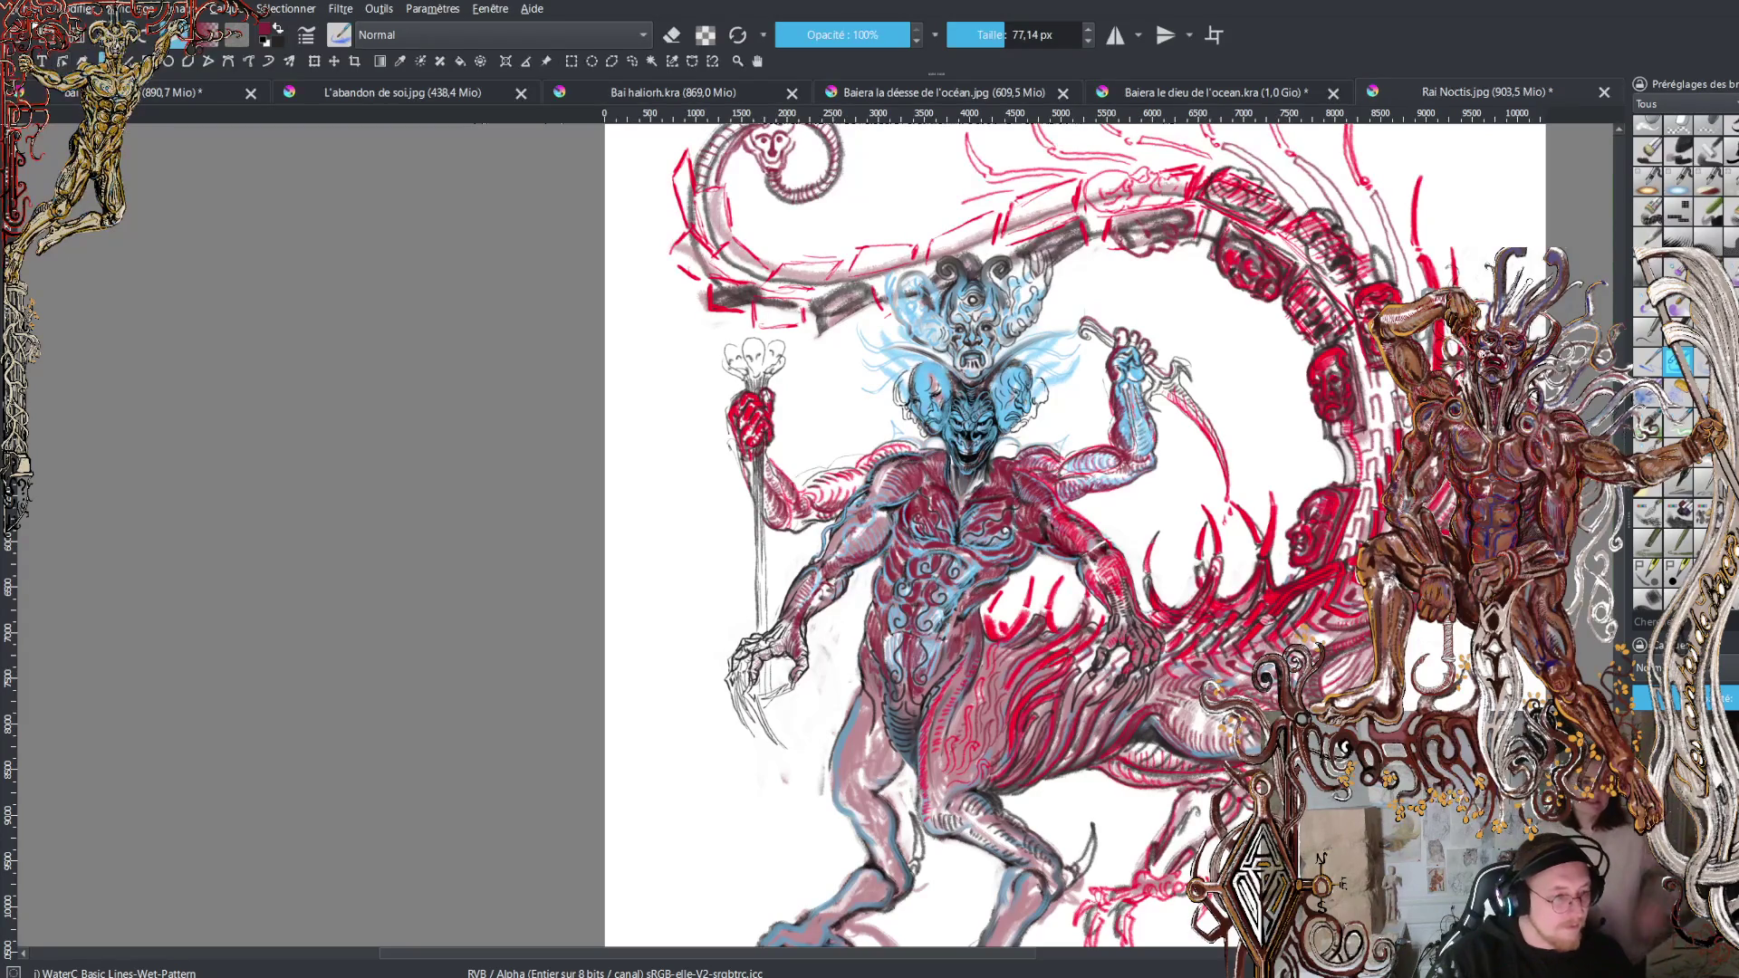
key("ctrl+s")
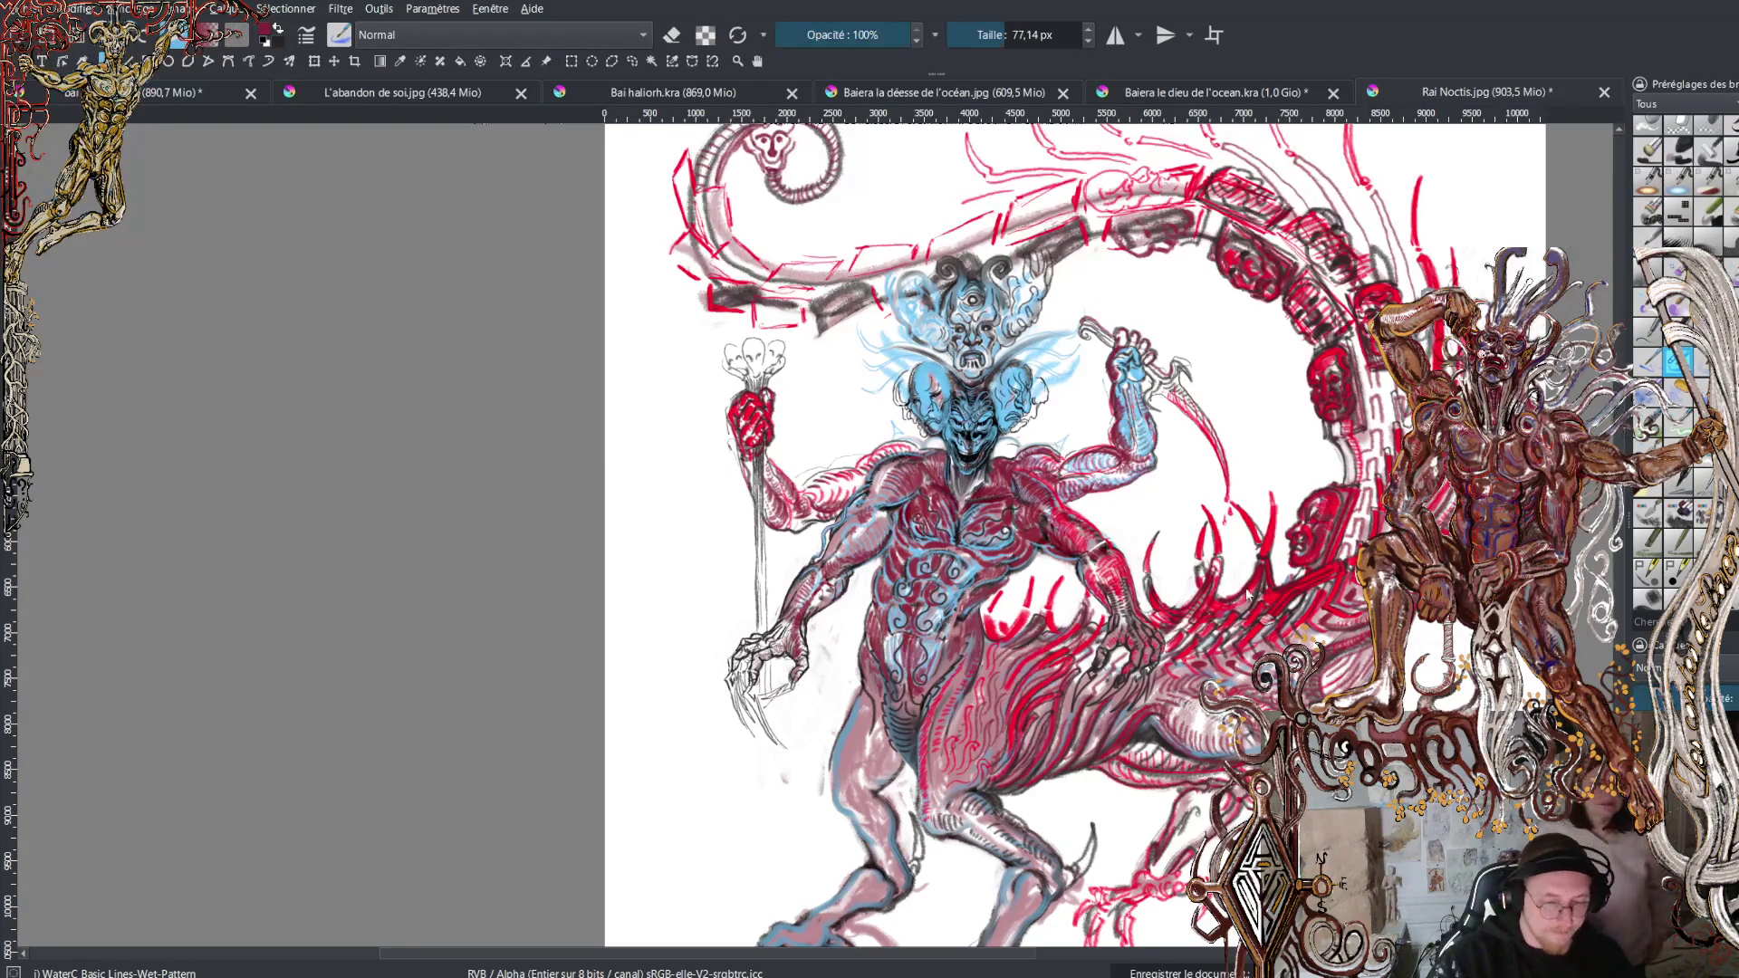